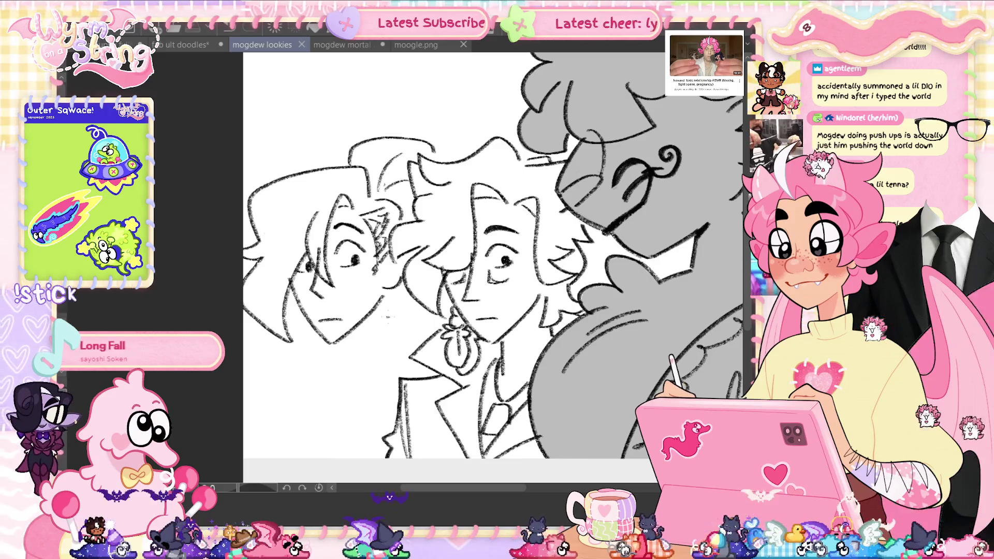
Draw the collar lines under the left character's chin, undoing and redrawing one misplaced stroke
mouse_move(385, 306)
mouse_down()
mouse_move(394, 355)
mouse_move(344, 370)
mouse_up()
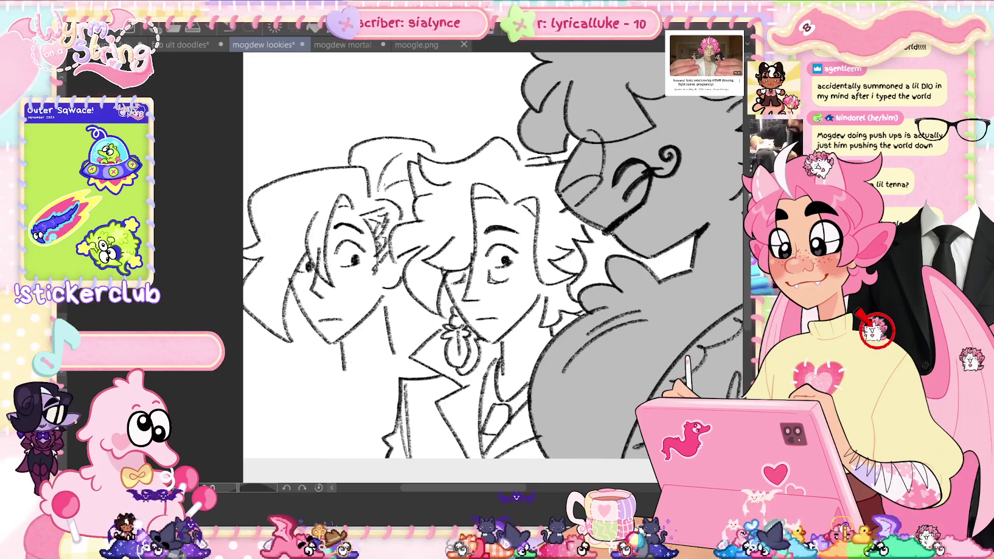
mouse_move(366, 367)
mouse_down()
mouse_move(407, 358)
mouse_move(409, 374)
mouse_up()
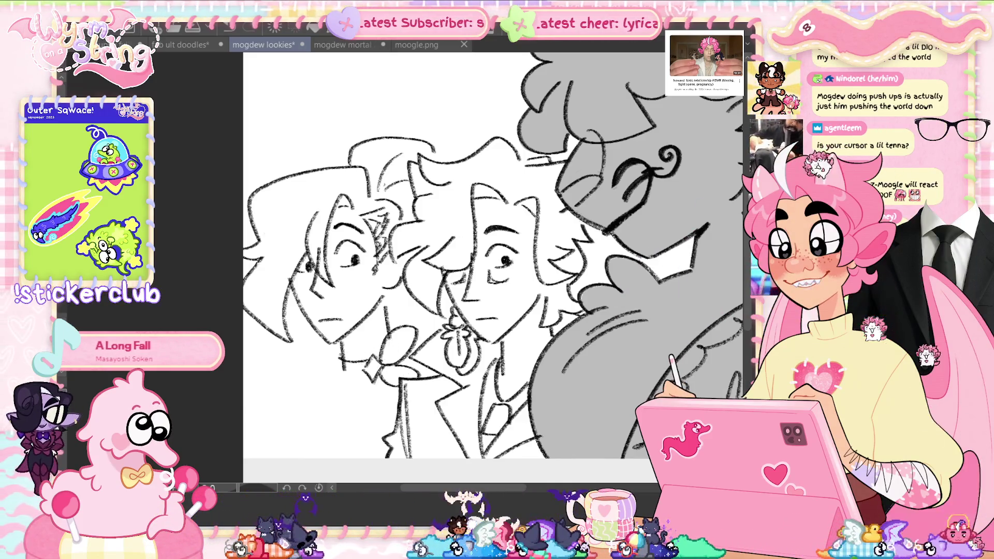
mouse_move(326, 362)
mouse_down()
mouse_move(362, 406)
mouse_move(394, 417)
mouse_up()
key(ctrl+z)
key(ctrl+z)
drag(317, 375, 362, 398)
mouse_move(329, 352)
mouse_down()
mouse_move(374, 366)
mouse_move(373, 391)
mouse_up()
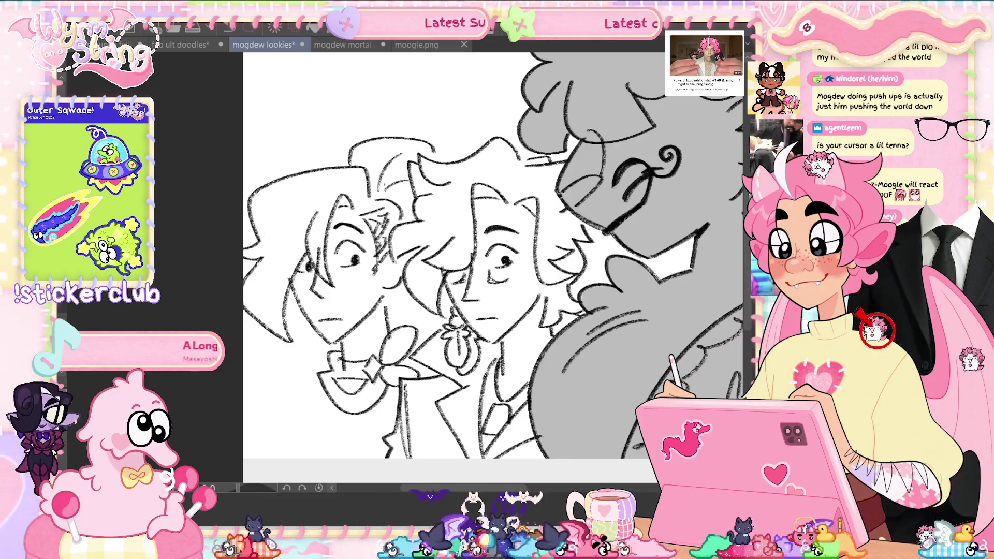
Add short lapel lines at the left collar and the diagonal jacket edge at lower left
drag(293, 384, 321, 373)
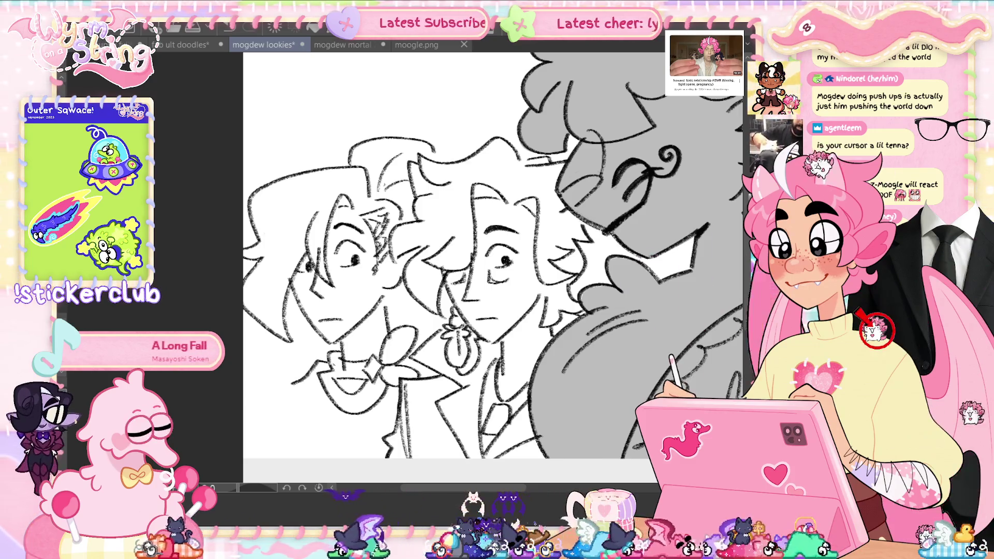
drag(324, 456, 342, 445)
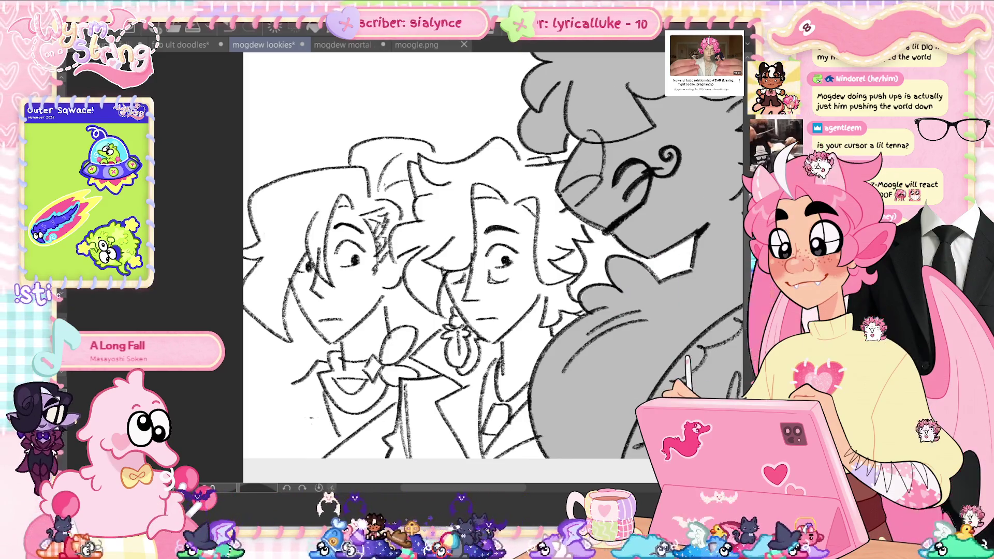
drag(295, 385, 270, 422)
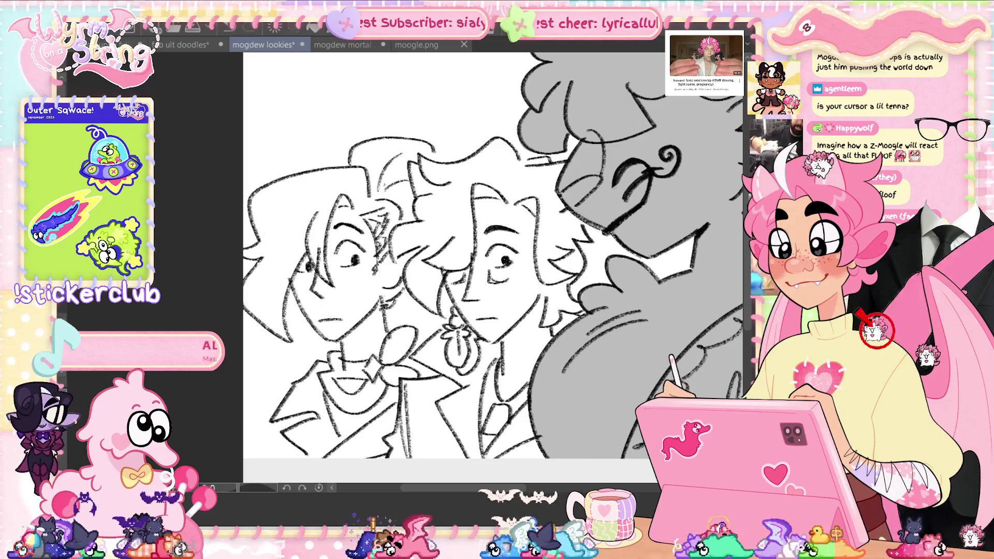
Extend the left figure's jacket outline down from the collar, saving before and after
key(ctrl+s)
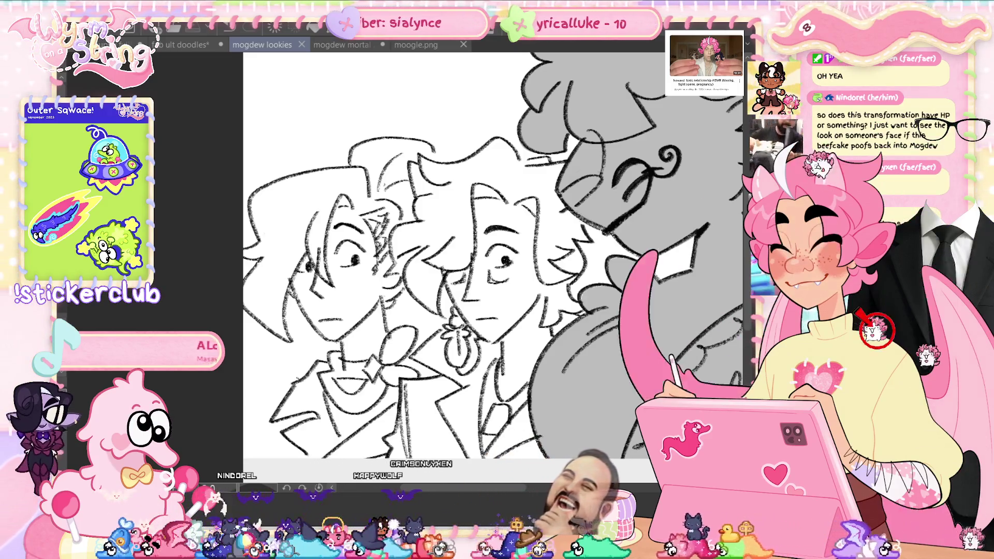
click(299, 374)
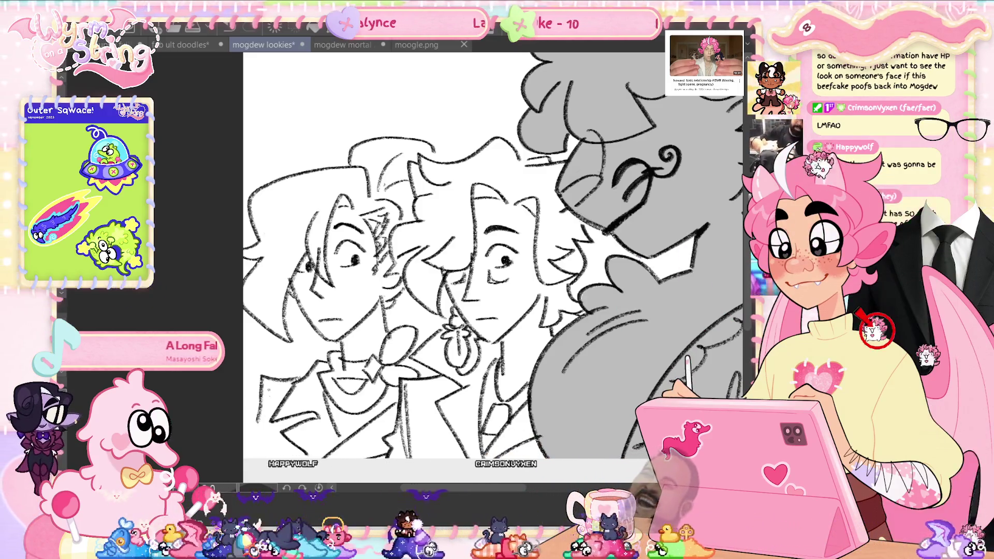
drag(254, 387, 259, 456)
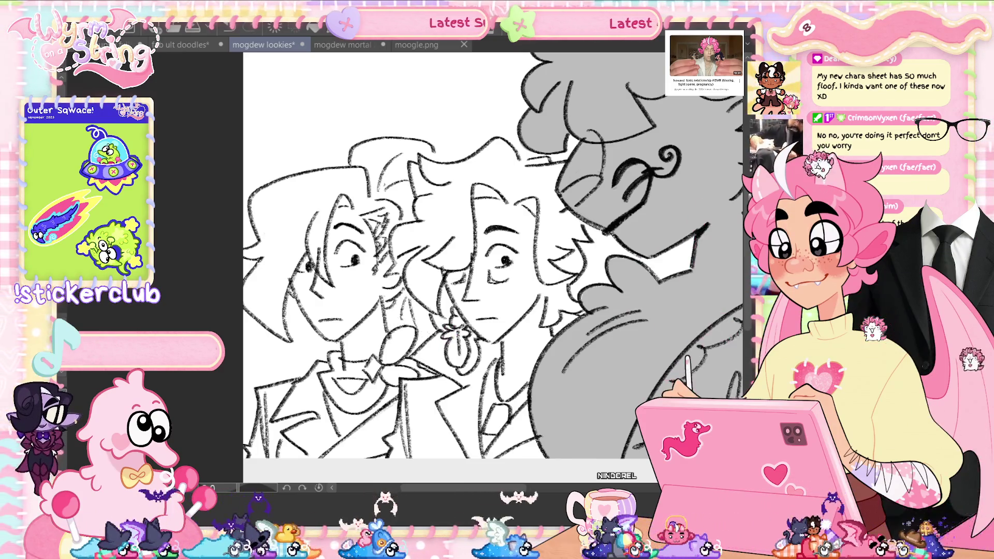
key(ctrl+s)
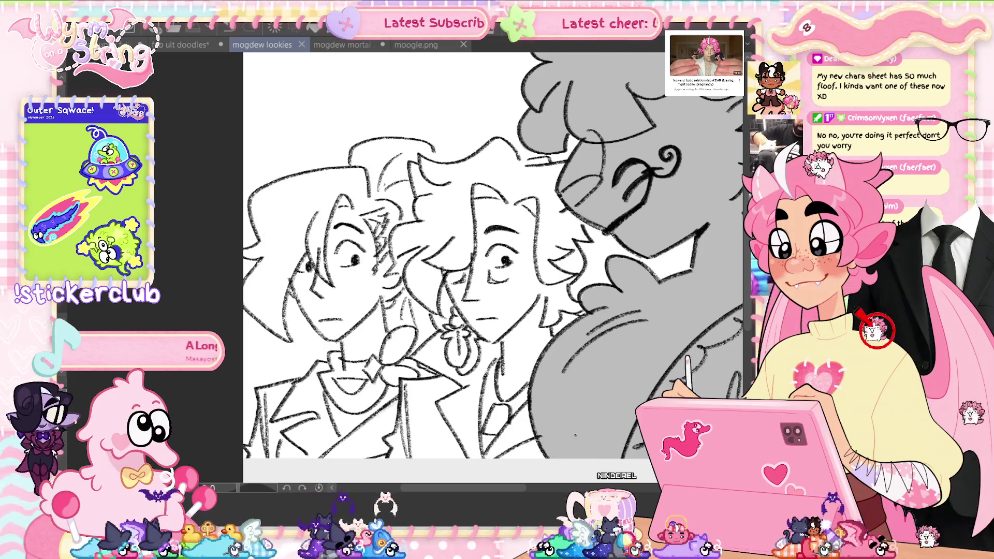
scroll(477, 259, down, 3)
Fill the middle character and the left character's back hair and hair with light grey
scroll(476, 259, up, 1)
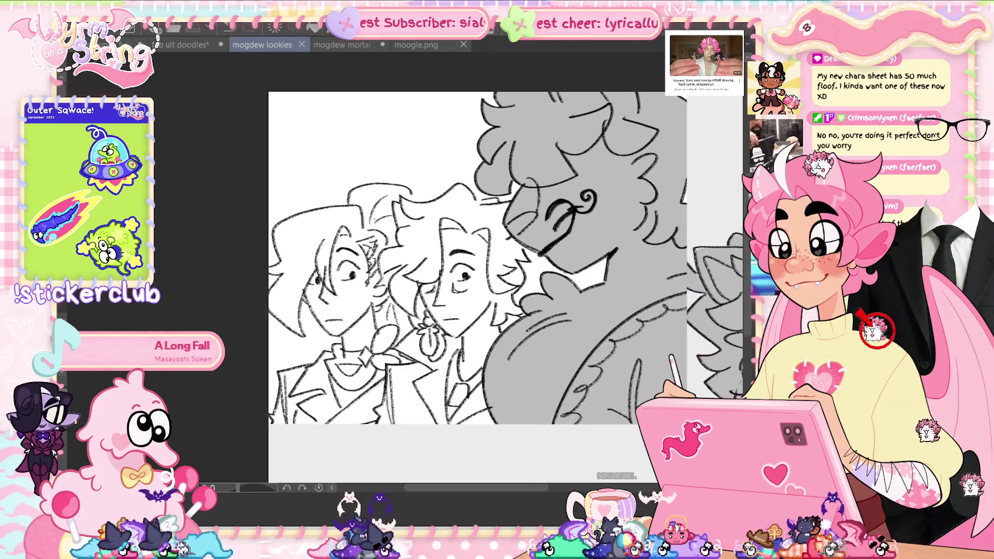
click(456, 300)
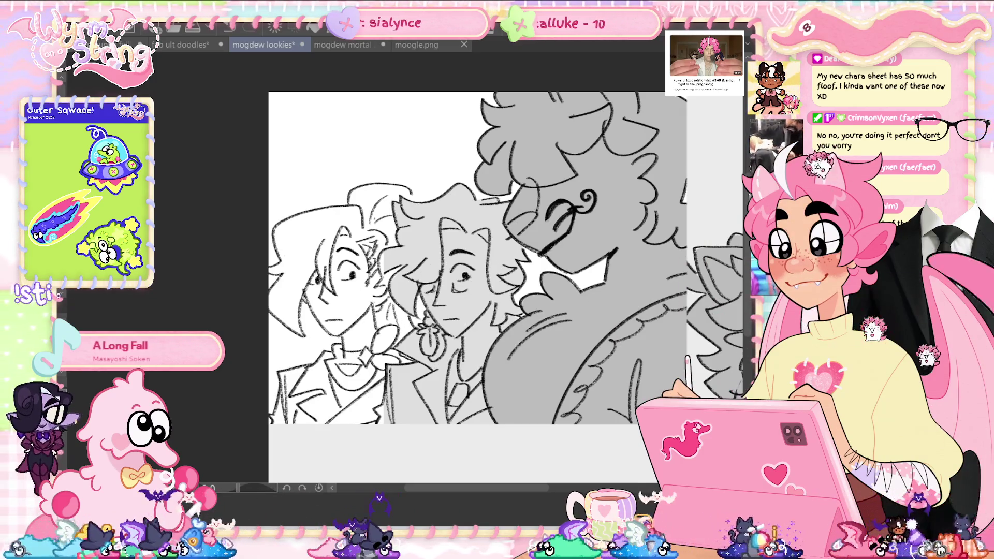
scroll(390, 225, up, 2)
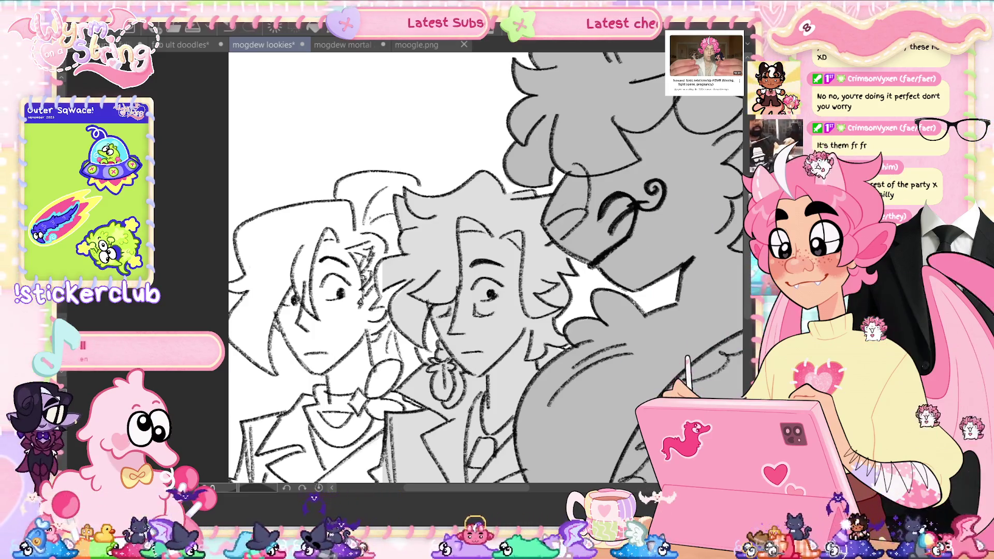
scroll(485, 268, down, 1)
scroll(474, 267, down, 1)
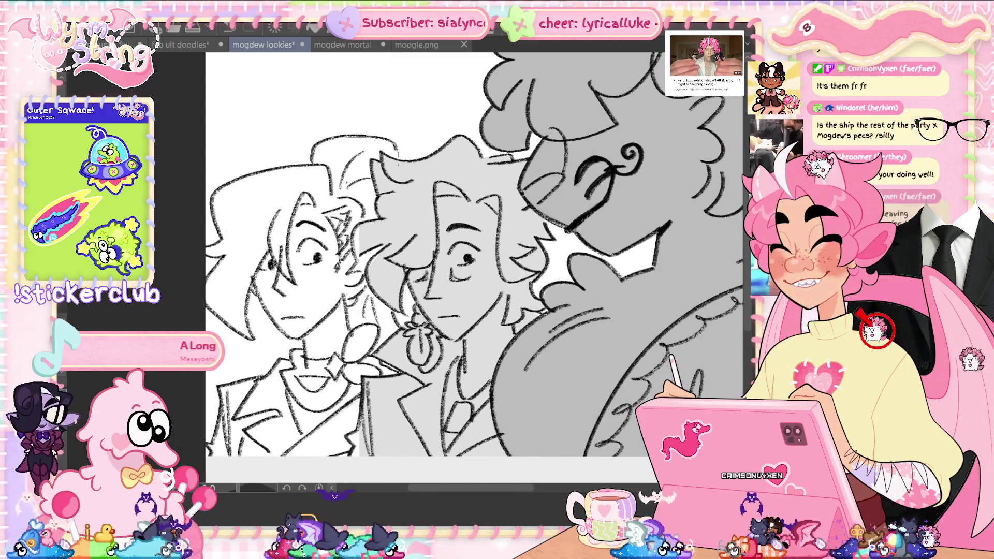
click(352, 156)
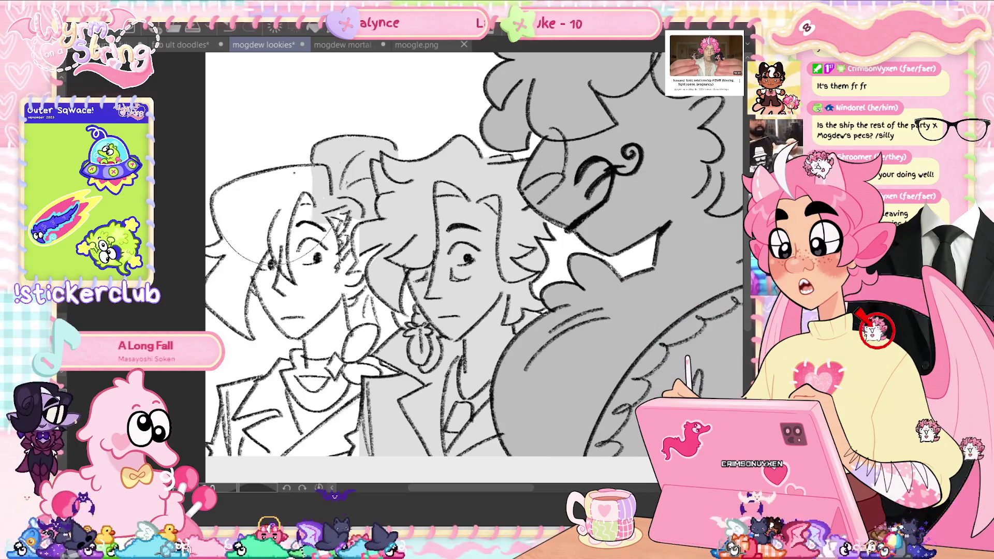
click(269, 196)
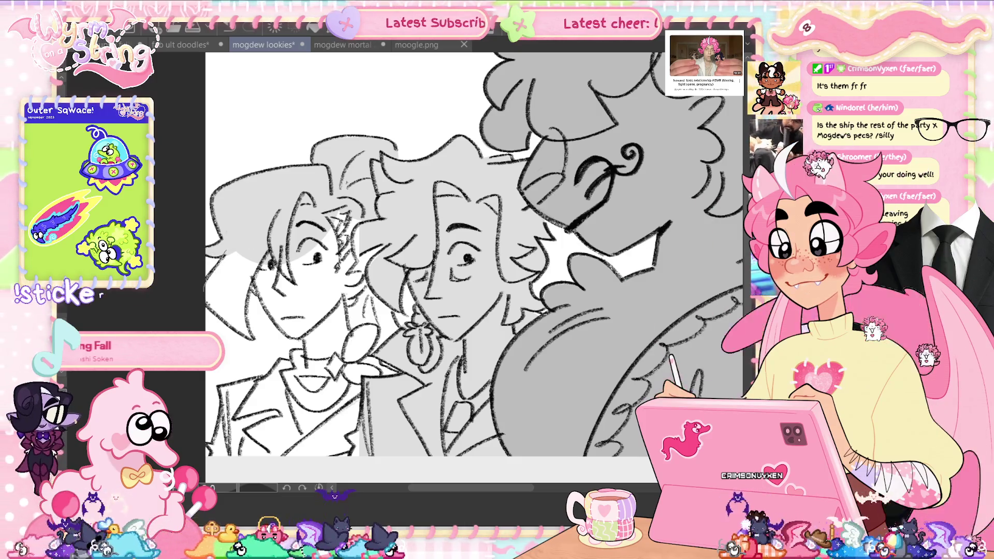
Shade the left character's lower hair, eye and cheek area, neck and jacket grey
click(228, 285)
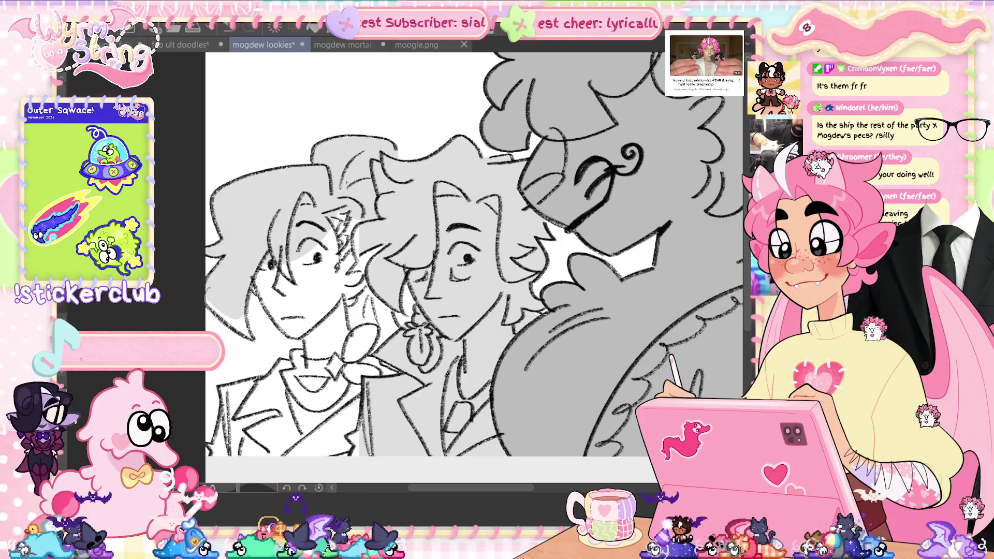
click(290, 269)
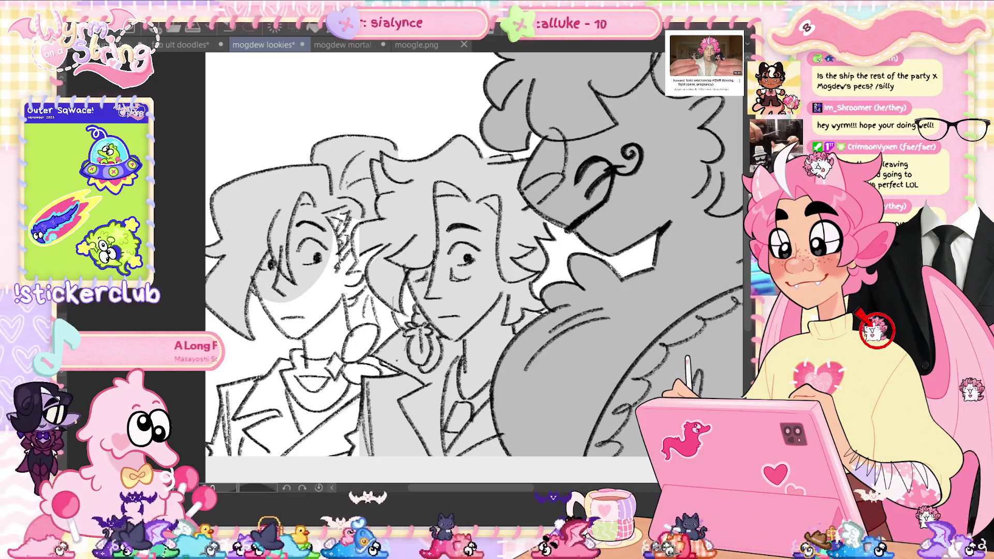
click(339, 310)
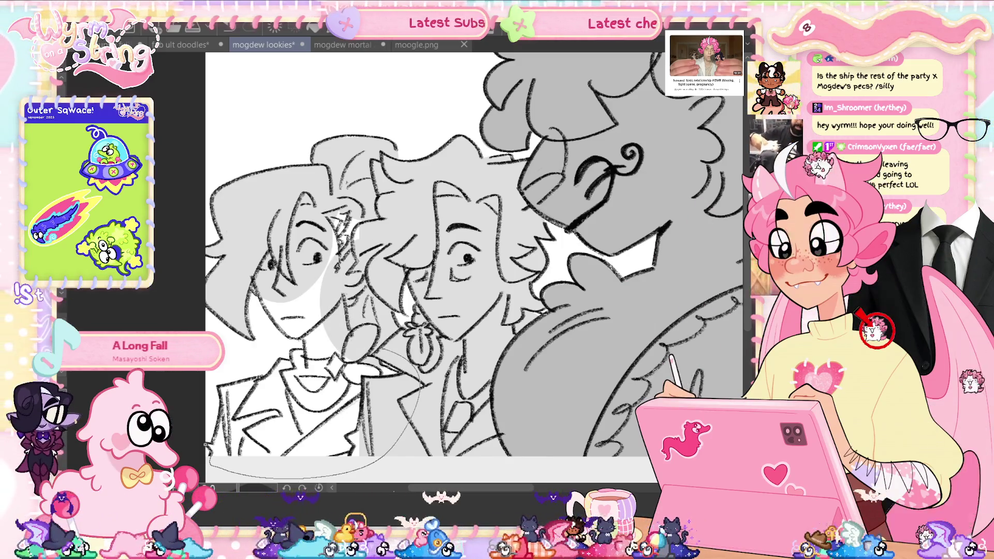
drag(385, 350, 217, 361)
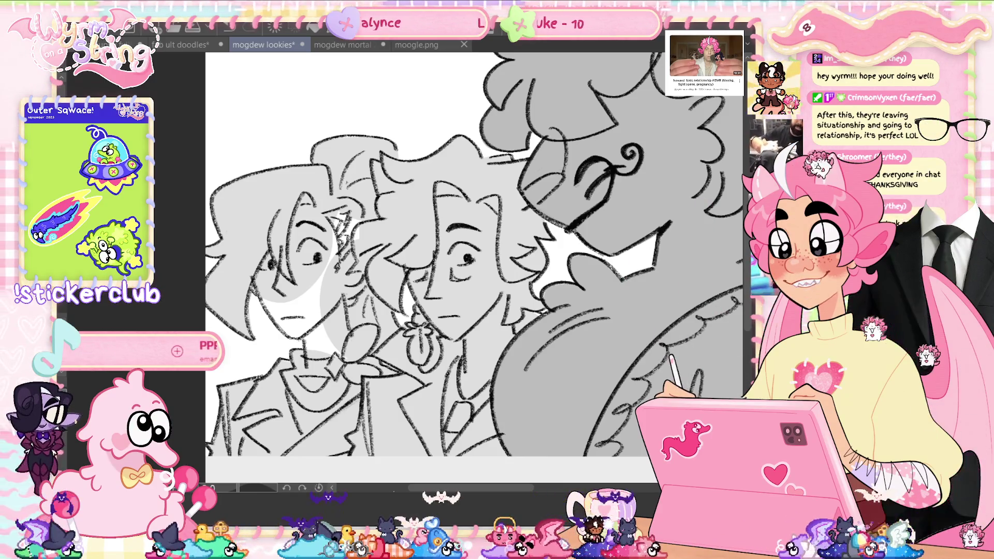
Paint over stray marks on the left character's cheek and neck, then save
drag(318, 293, 290, 311)
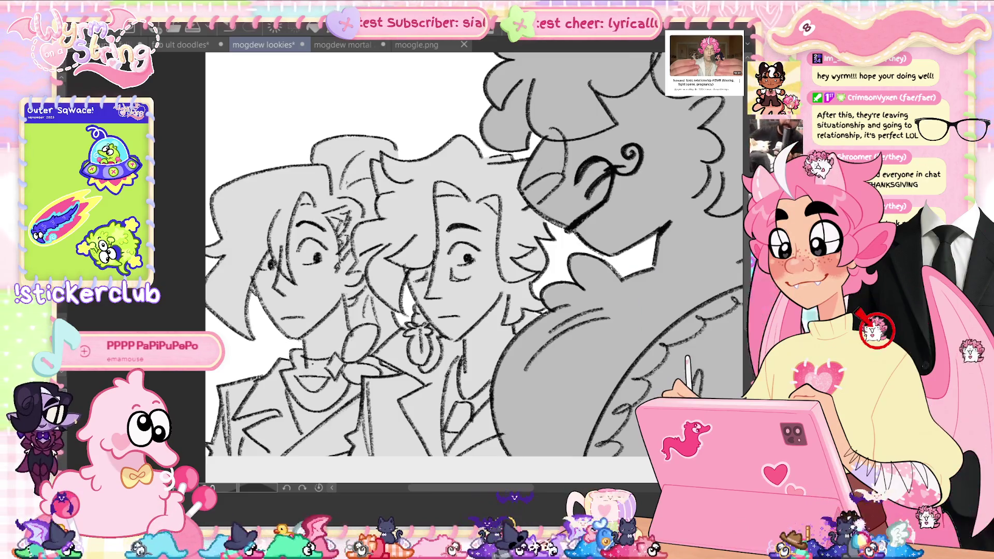
key(ctrl+s)
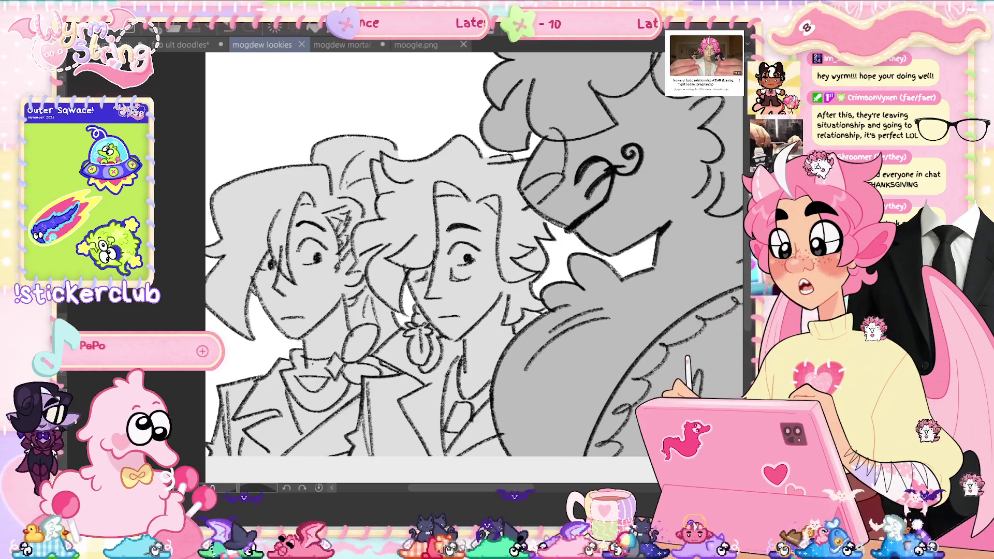
scroll(475, 269, down, 3)
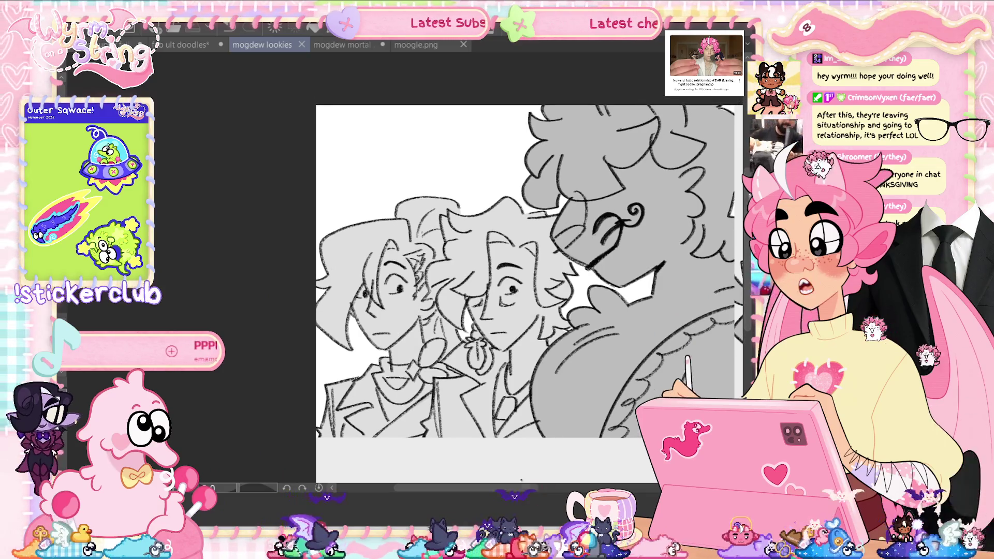
drag(538, 489, 553, 468)
scroll(466, 270, up, 4)
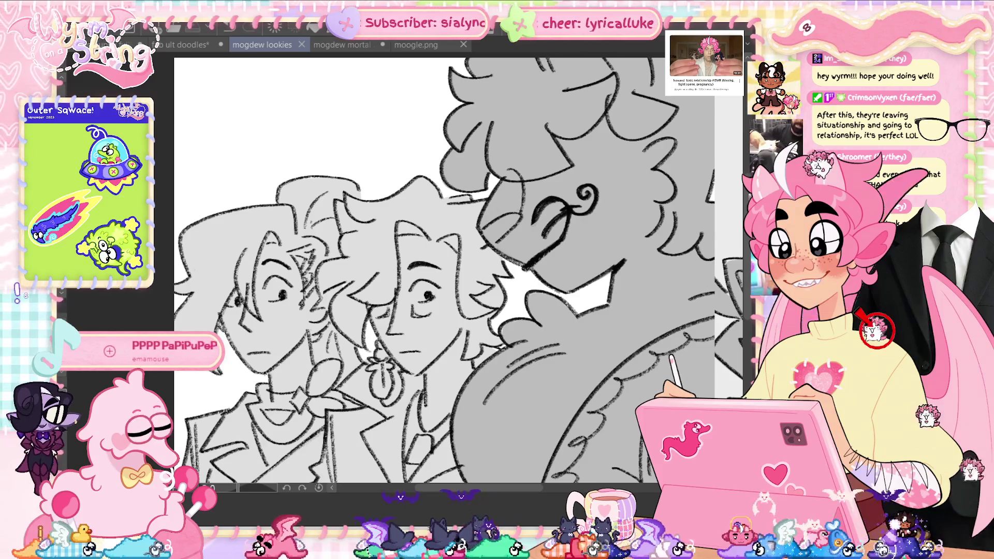
scroll(440, 269, down, 1)
drag(552, 501, 516, 495)
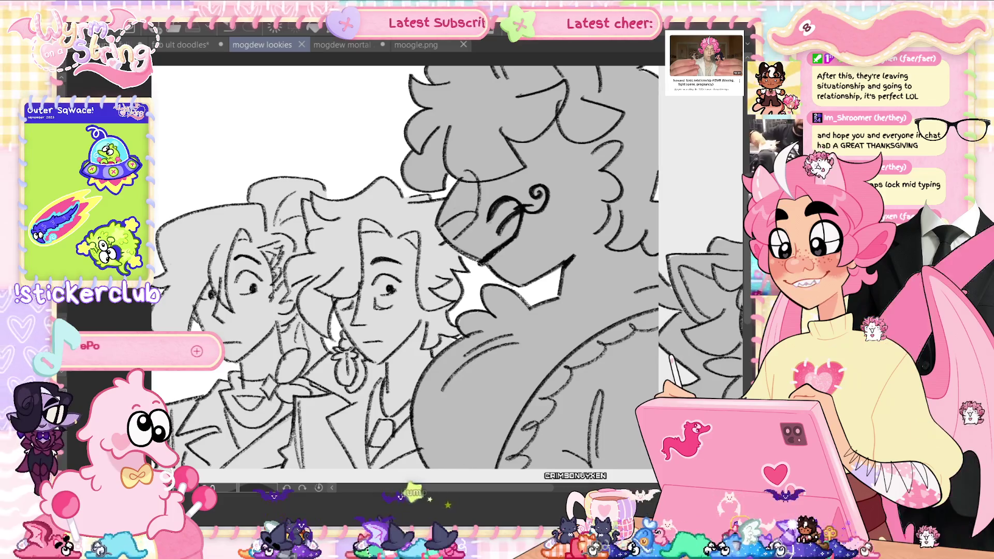
key(ctrl+z)
key(ctrl+y)
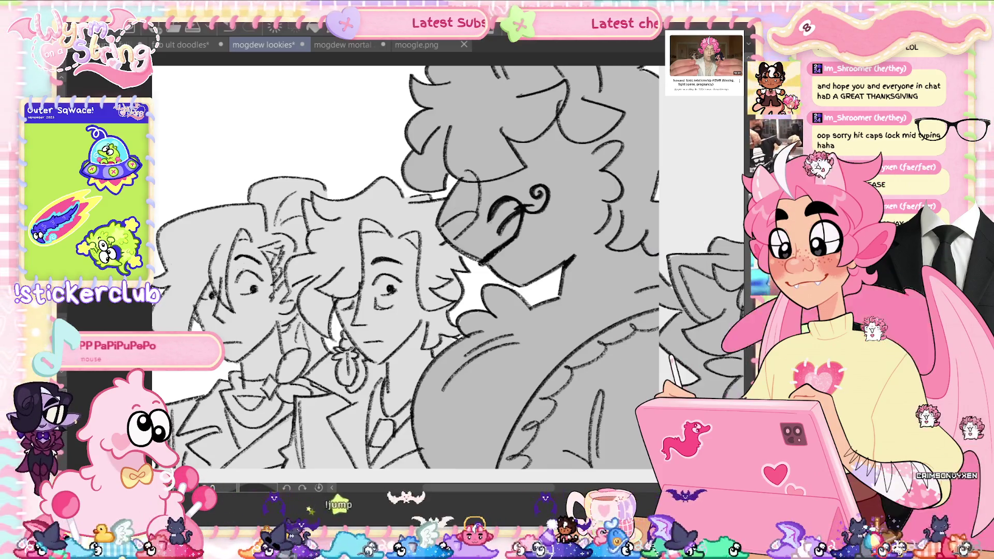
key(ctrl+s)
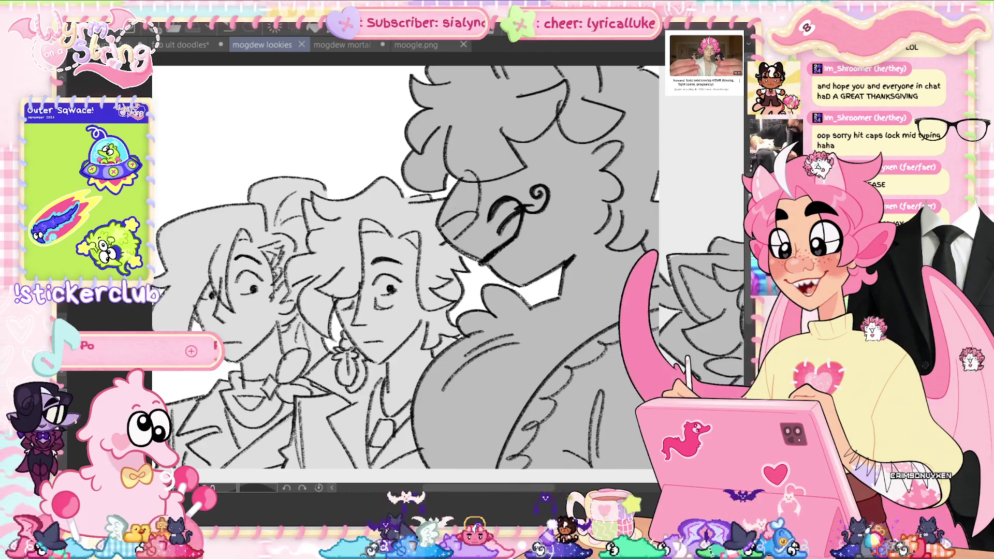
drag(533, 493, 527, 490)
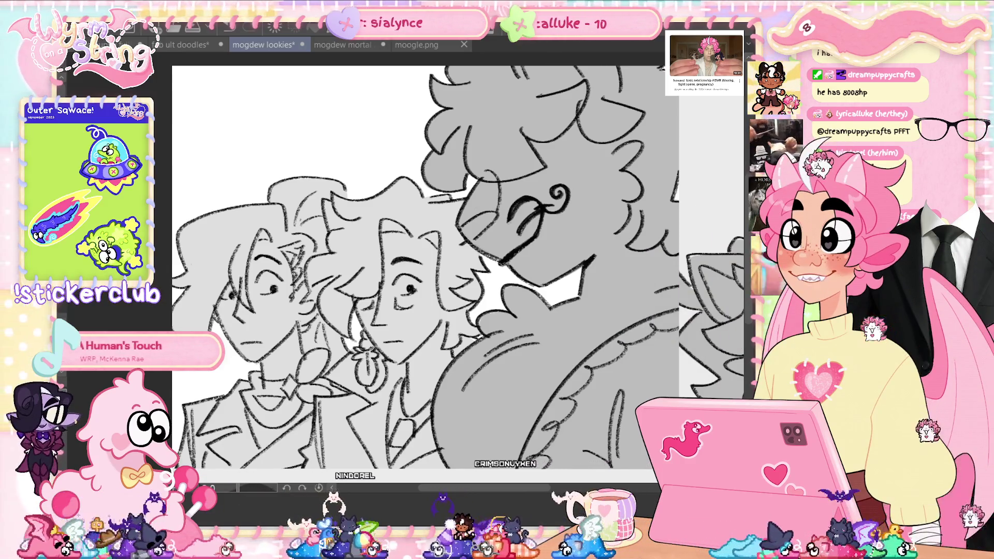
key(ctrl+minus)
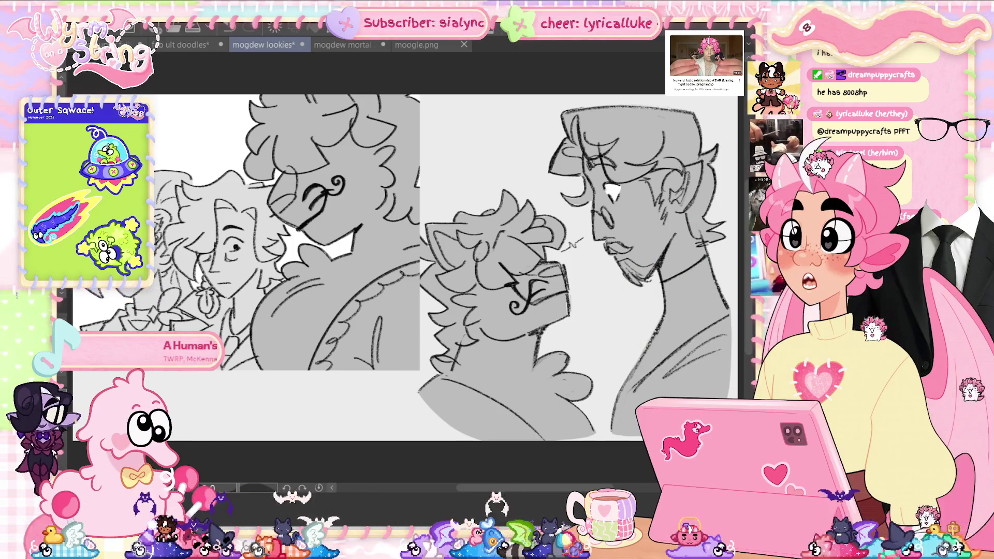
mouse_move(524, 499)
mouse_down()
mouse_move(476, 498)
mouse_move(570, 498)
mouse_move(548, 498)
mouse_up()
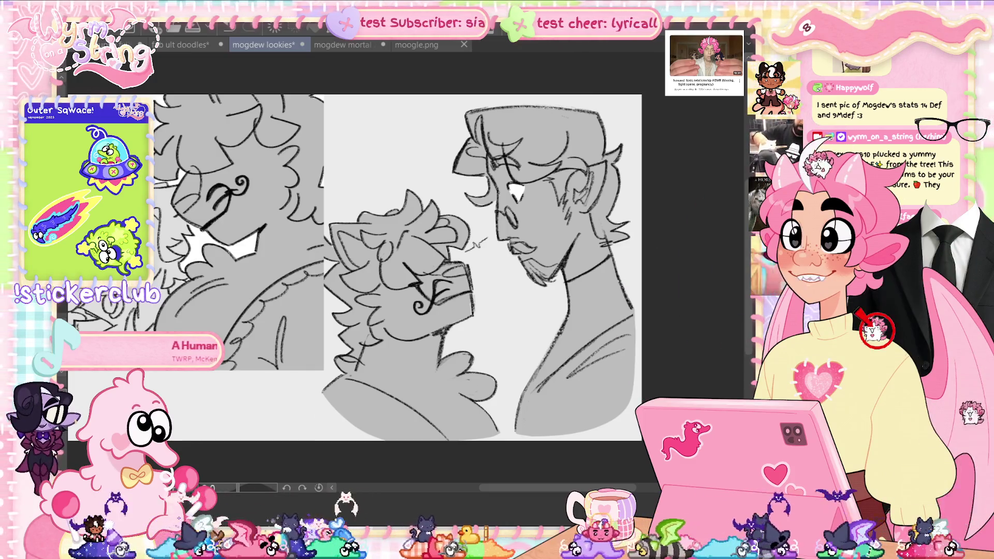
Bring up the Mogdew stat card image and zoom in on its values
key(alt+Tab)
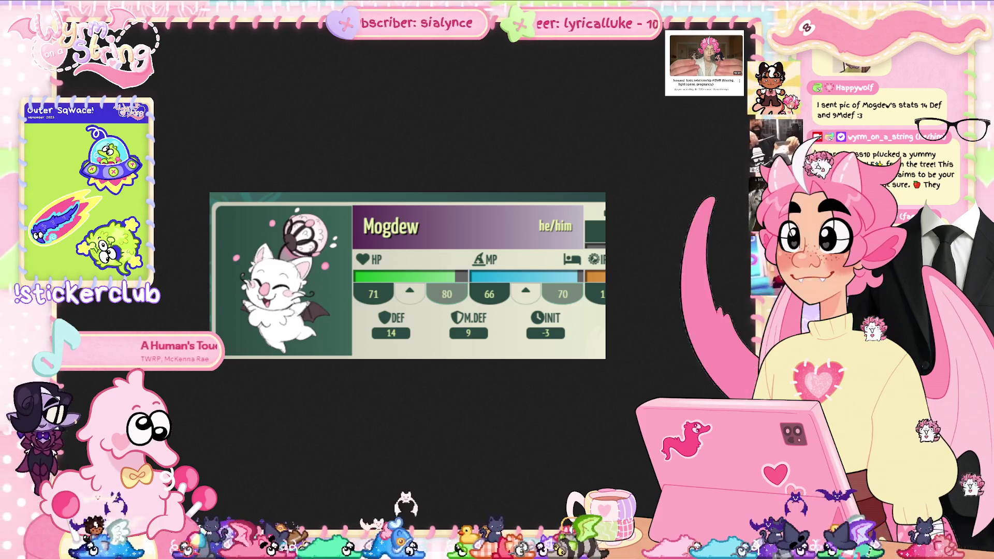
scroll(421, 449, up, 2)
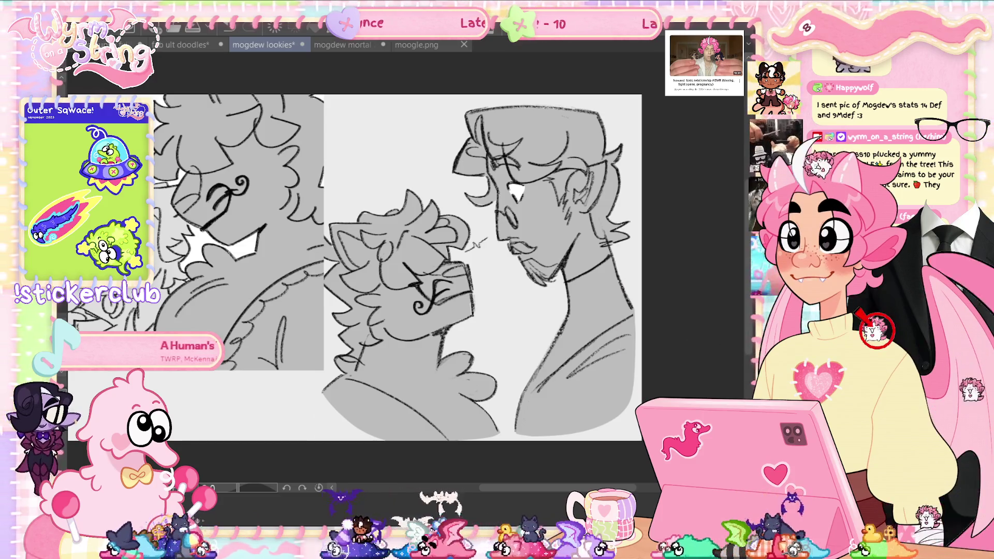
Snip the enlarged sketch area with Win+Shift+S, then switch to the moogle drawing
scroll(404, 267, left, 3)
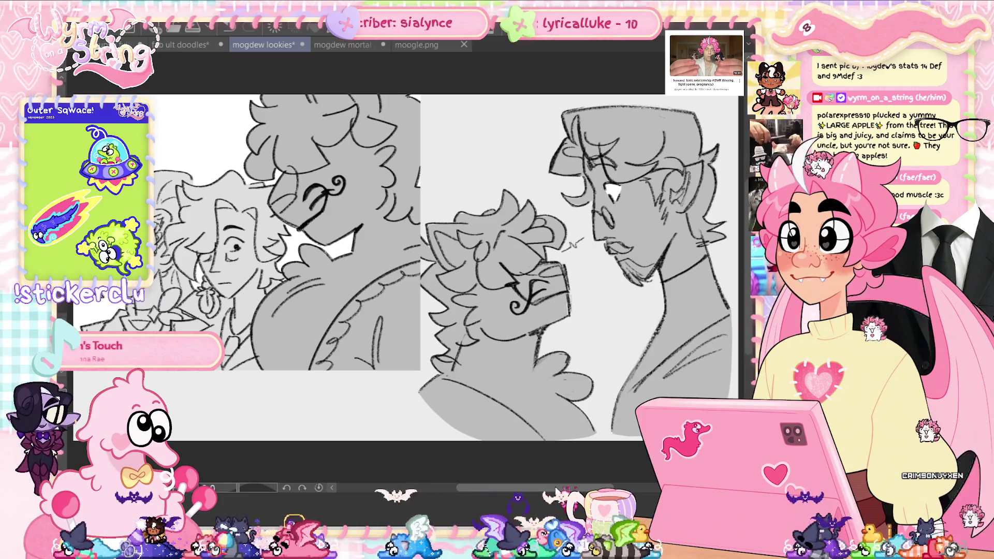
drag(557, 491, 530, 505)
scroll(420, 368, up, 3)
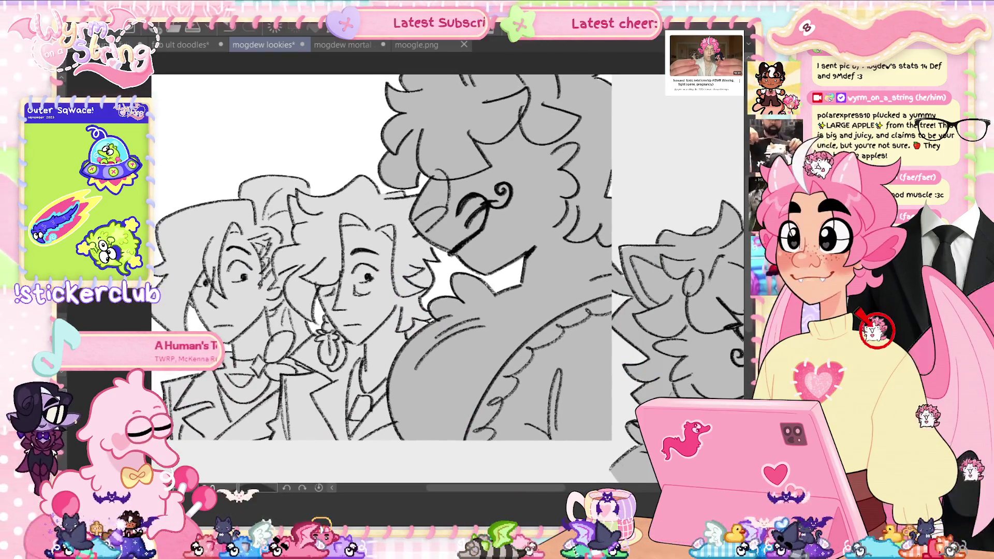
key(super+shift+s)
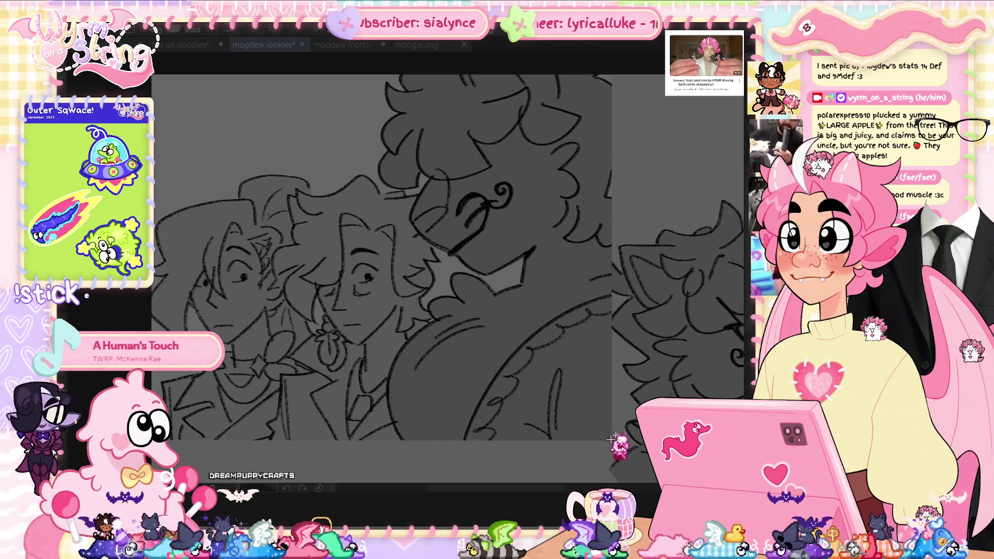
mouse_move(613, 440)
mouse_down()
mouse_move(526, 300)
mouse_move(201, 123)
mouse_move(158, 80)
mouse_up()
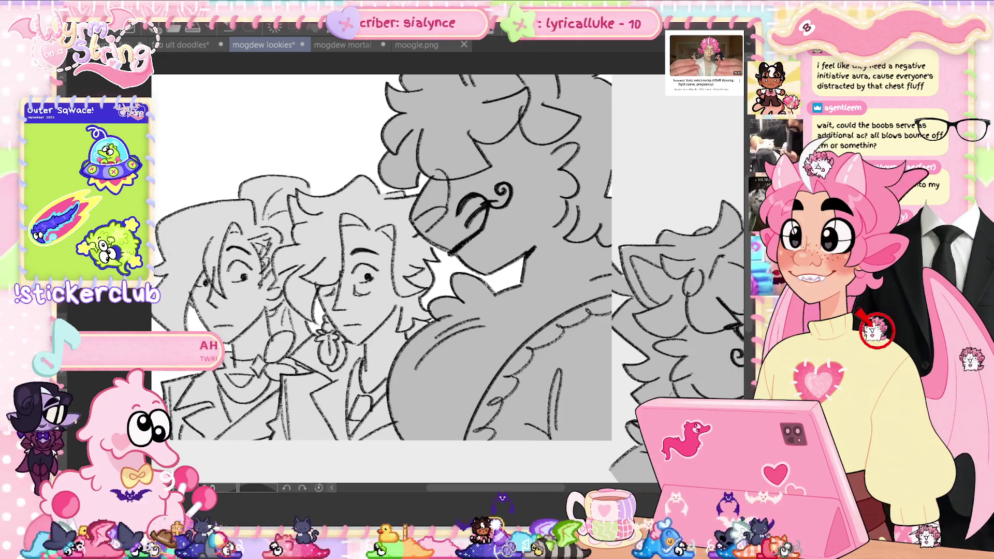
click(418, 46)
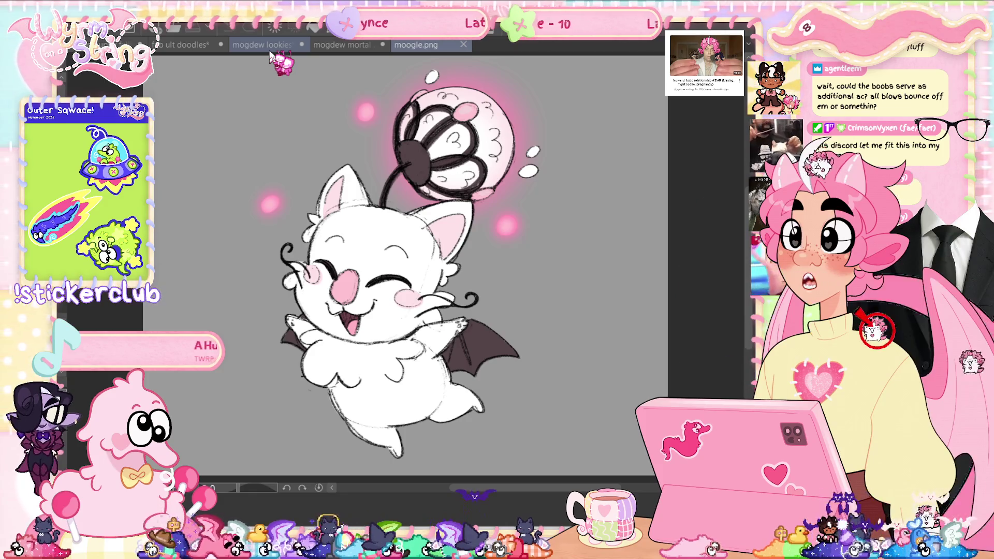
click(269, 50)
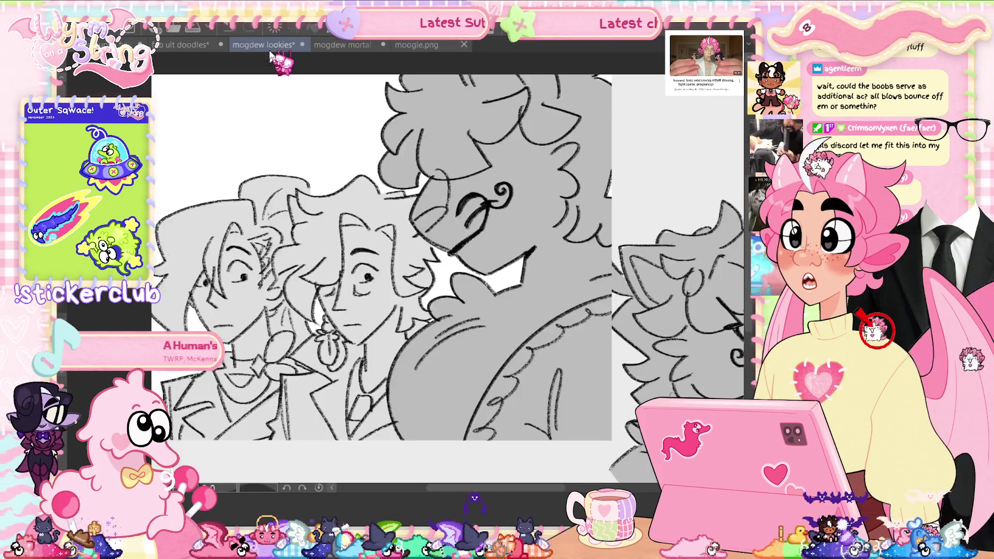
Switch to the mogdew mortal 2 document showing the white bat-winged creature
click(348, 46)
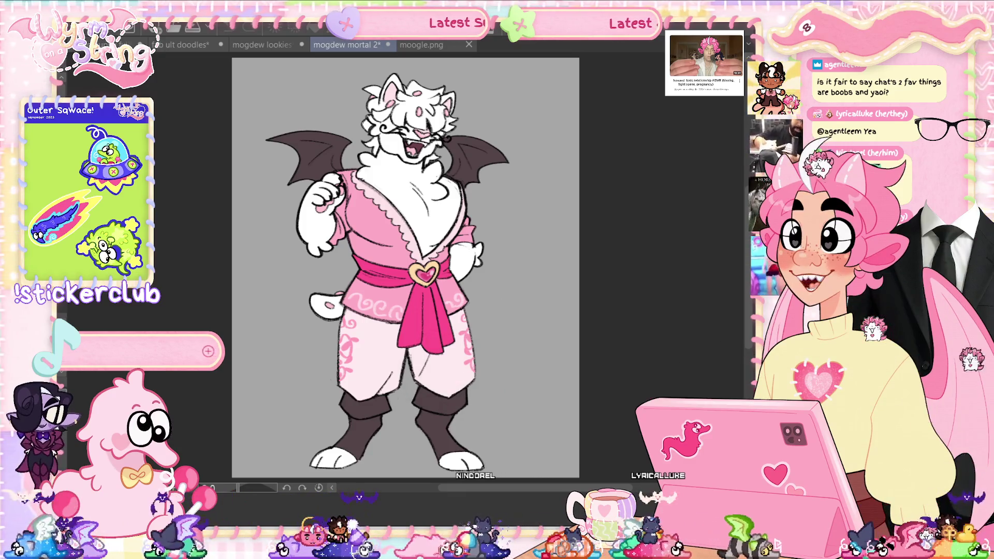
scroll(414, 112, up, 3)
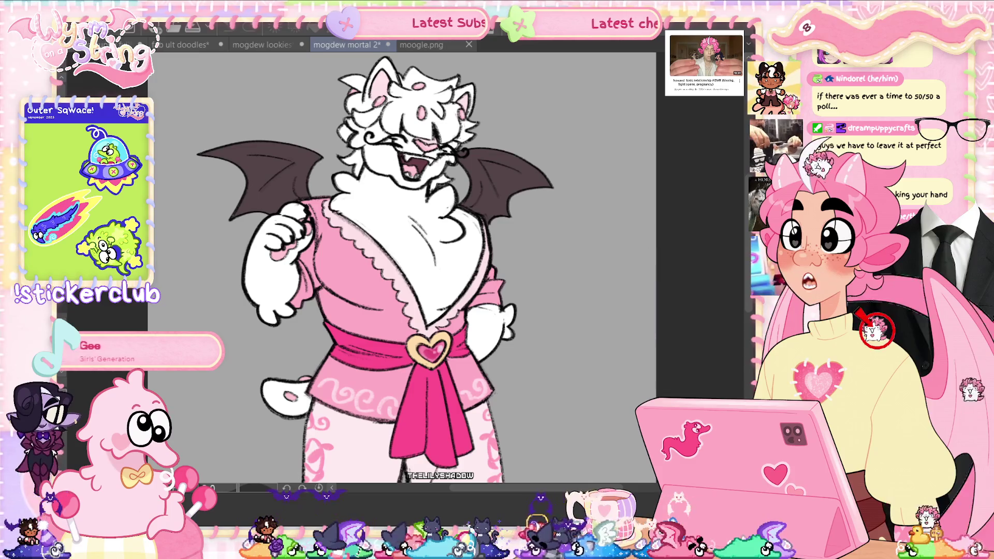
scroll(402, 269, up, 2)
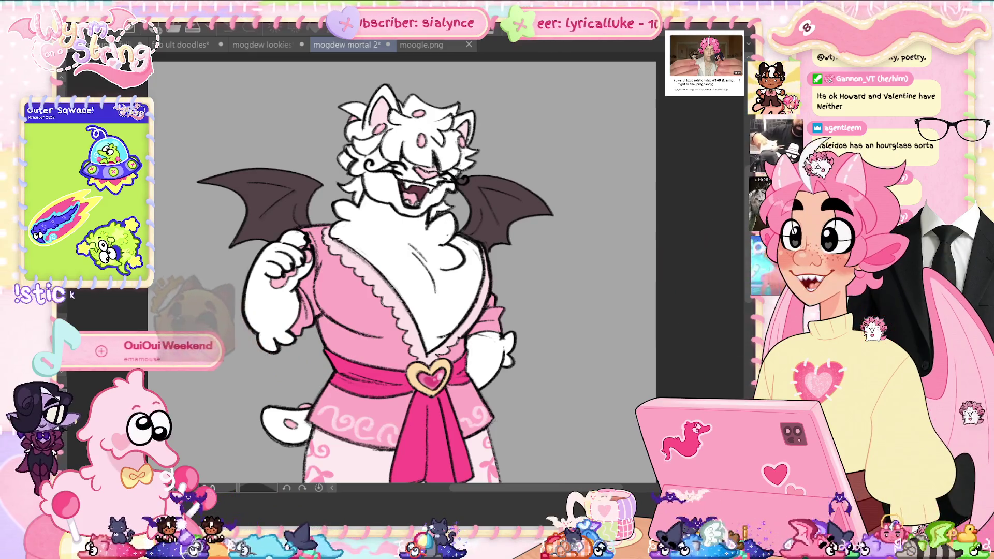
Fit the entire mogdew mortal 2 canvas in the window with Ctrl+0
key(ctrl+0)
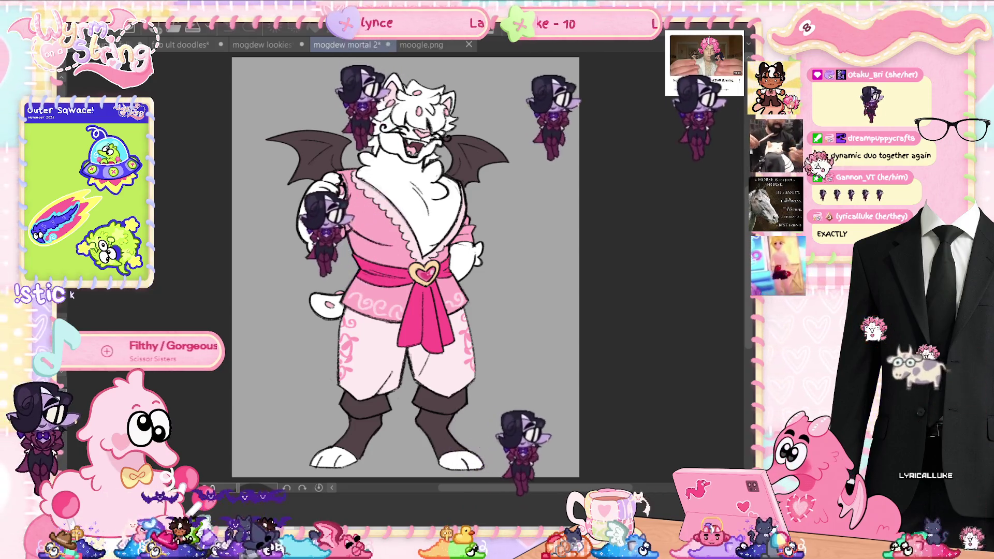
Switch to the mogdew lookies document and scroll the canvas sideways
click(271, 45)
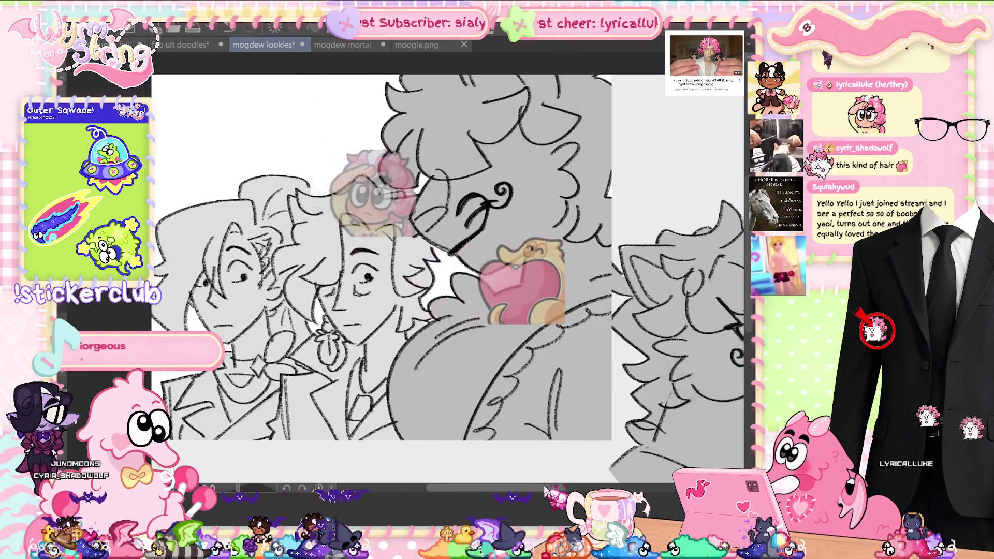
scroll(542, 490, left, 1)
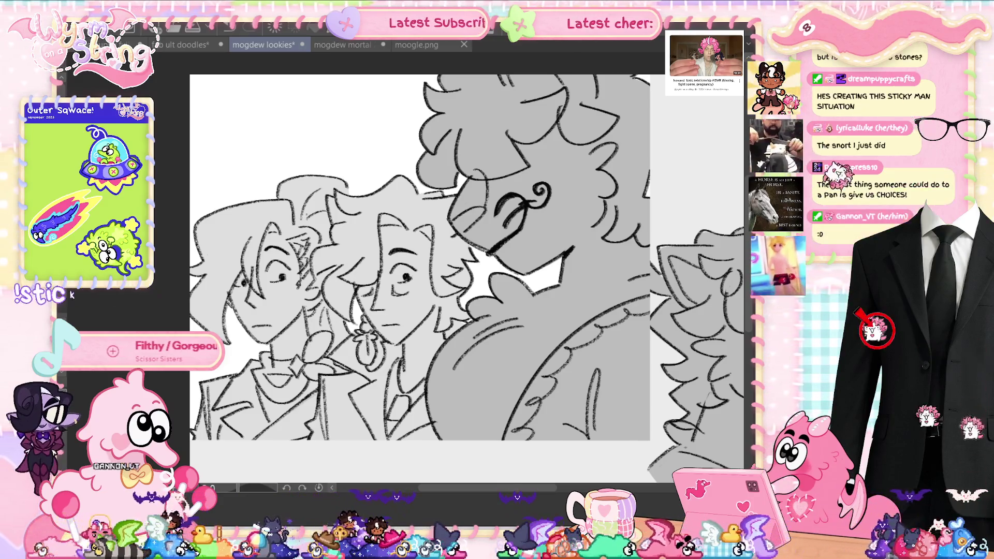
scroll(414, 259, right, 5)
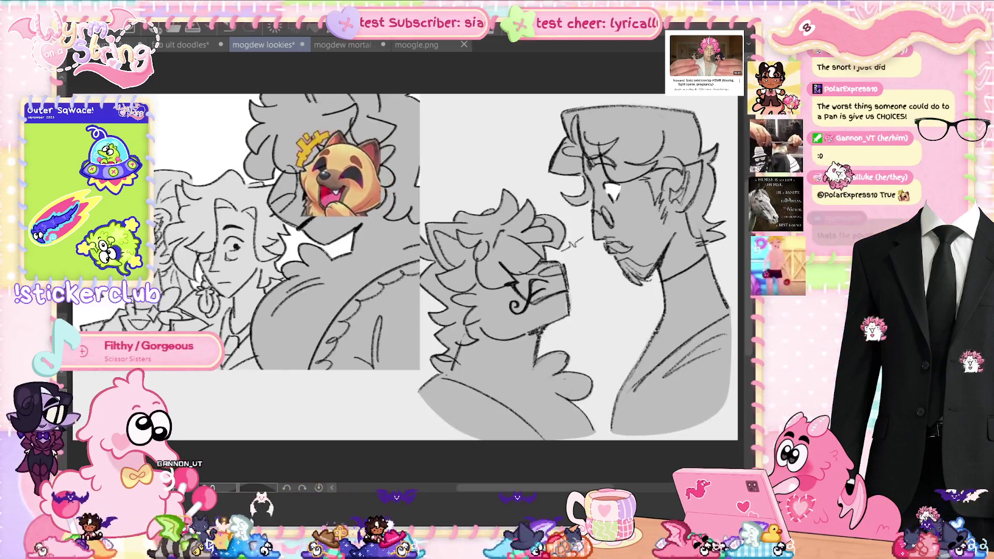
Save the mogdew lookies sketch with Ctrl+S
key(ctrl+s)
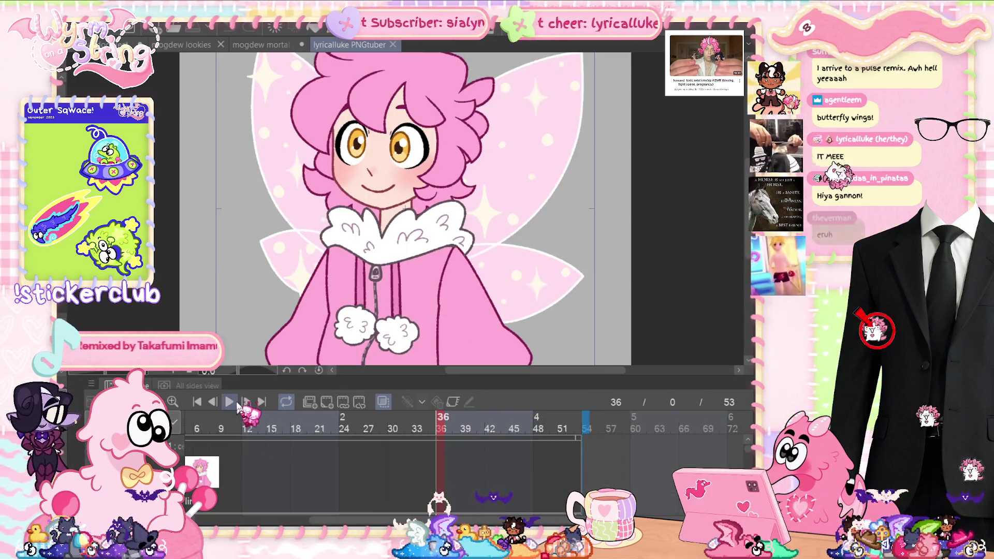
Play the PNGtuber animation, toggling the timeline with Tab to view the whole drawing
click(229, 401)
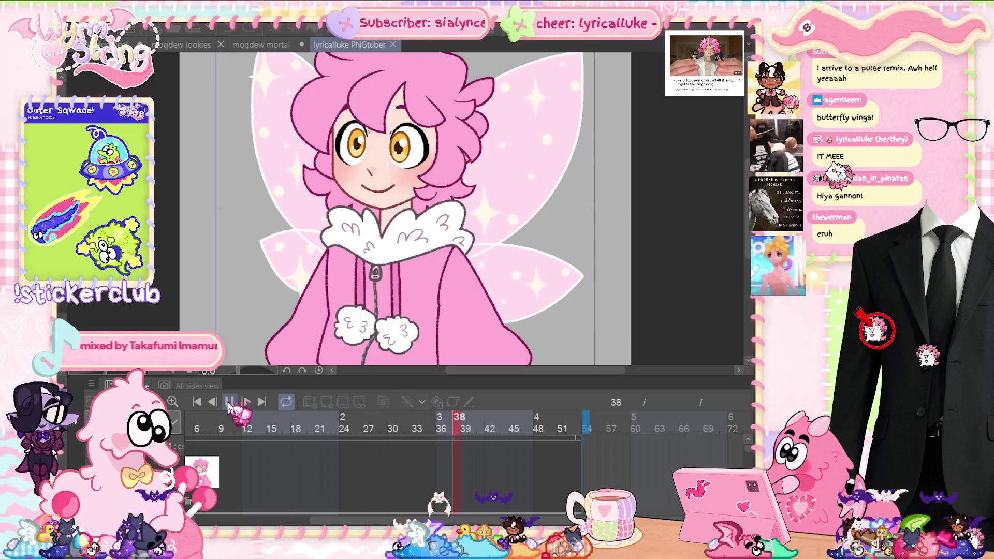
key(Tab)
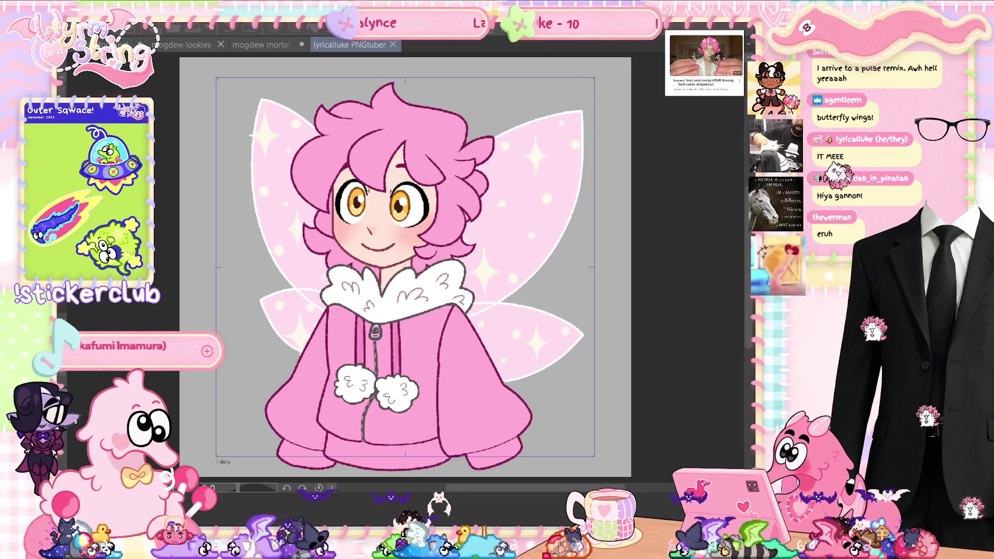
key(Tab)
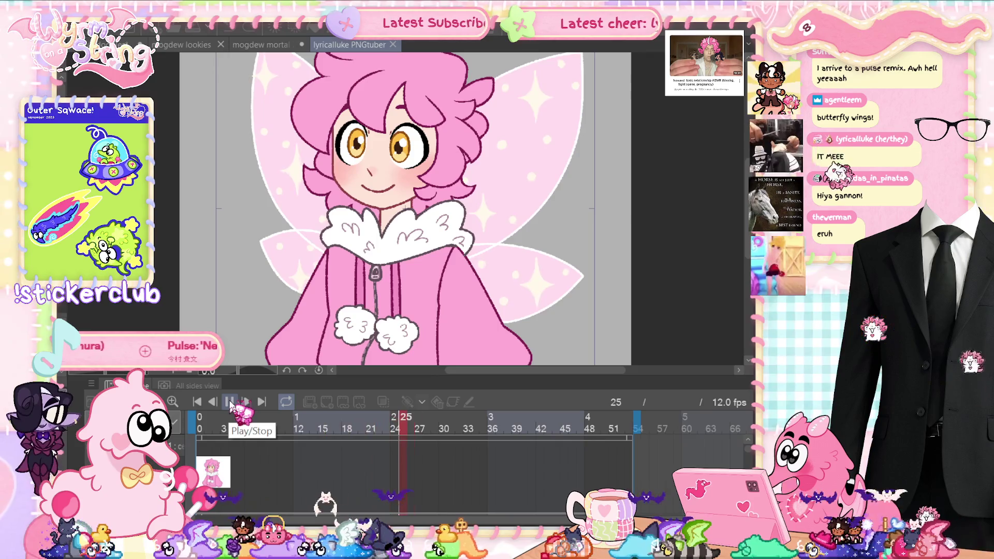
key(Tab)
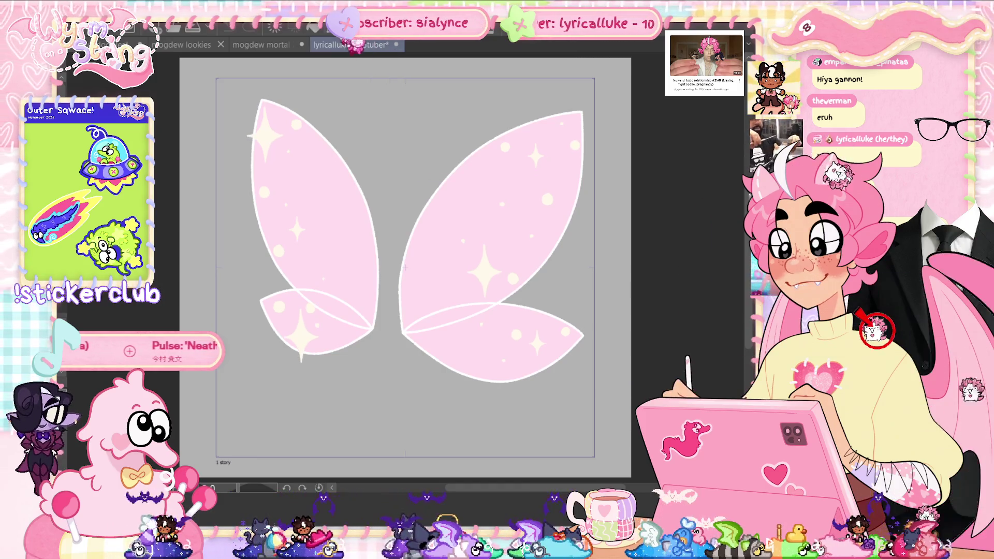
Dismiss the 'no object to transform' alert after the failed transform attempts
key(ctrl+t)
key(Return)
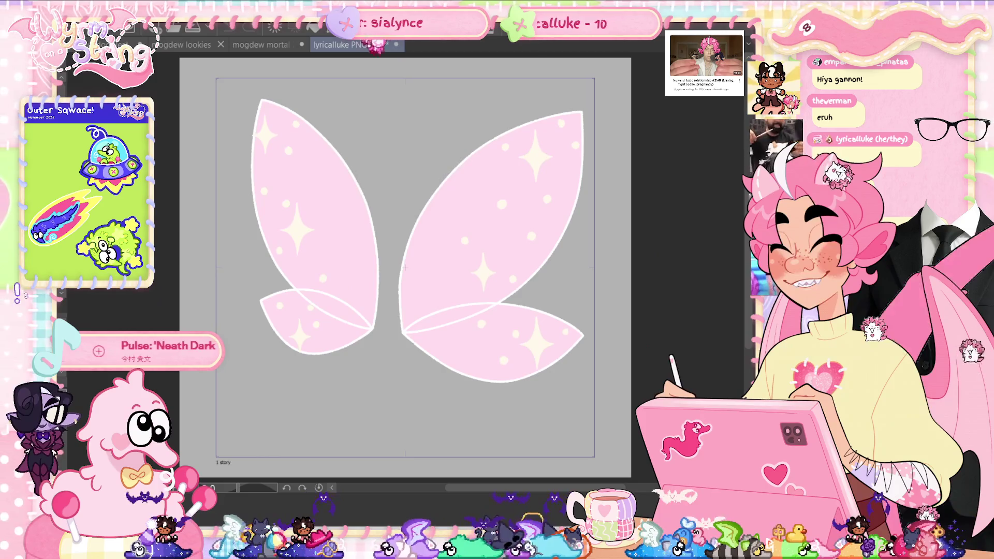
key(ctrl+t)
click(491, 203)
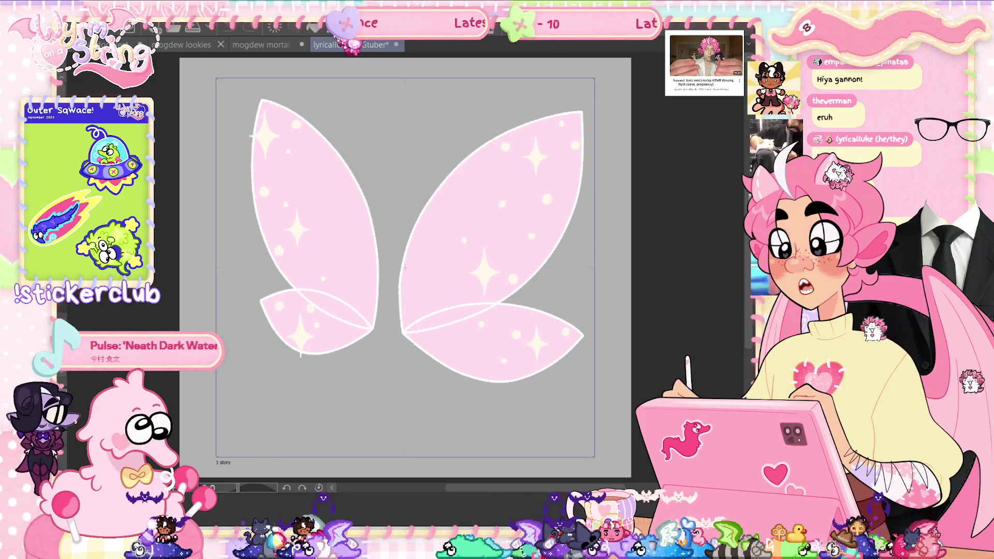
key(ctrl+t)
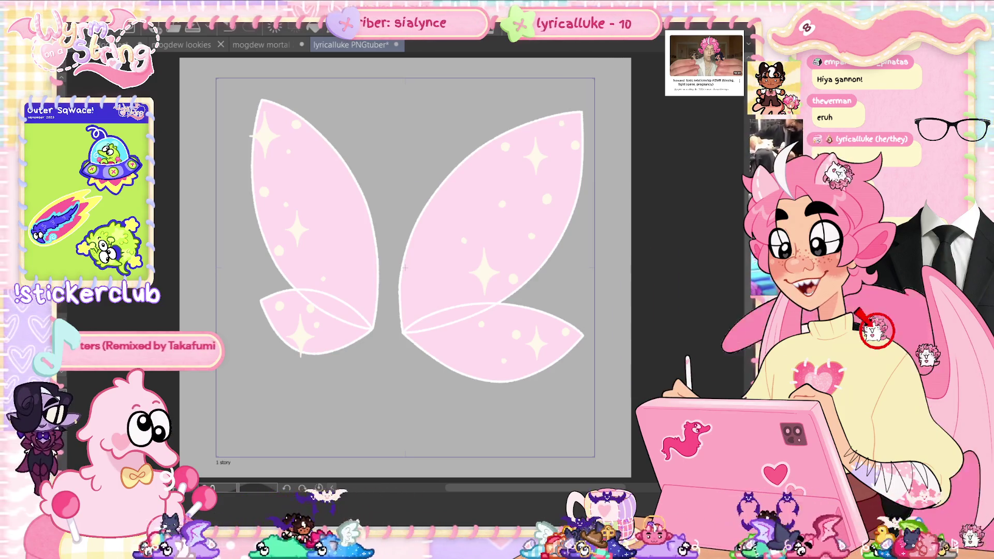
Show the pink-haired character again and hide the wing sparkle pattern and fairy wings
key(ctrl+z)
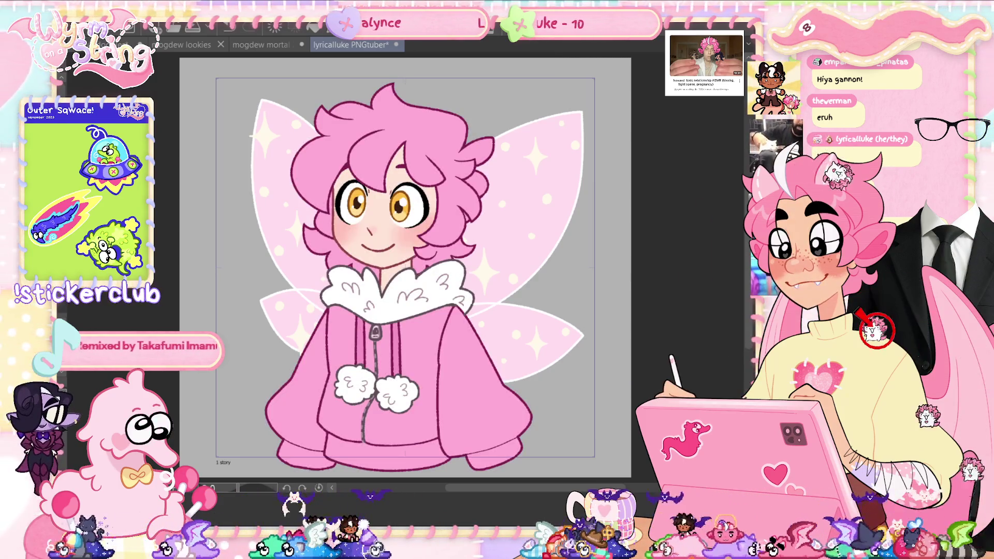
key(ctrl+z)
key(ctrl+z)
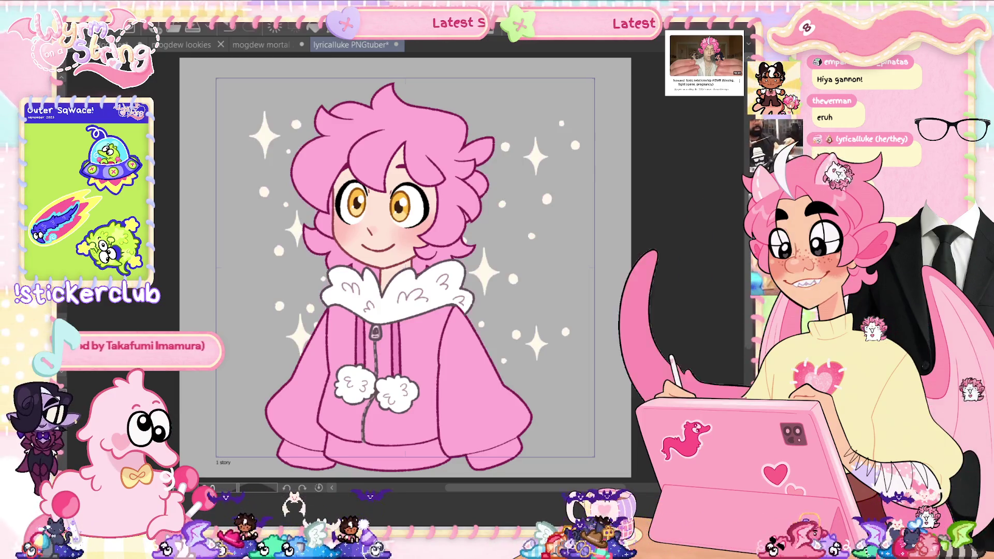
key(ctrl+z)
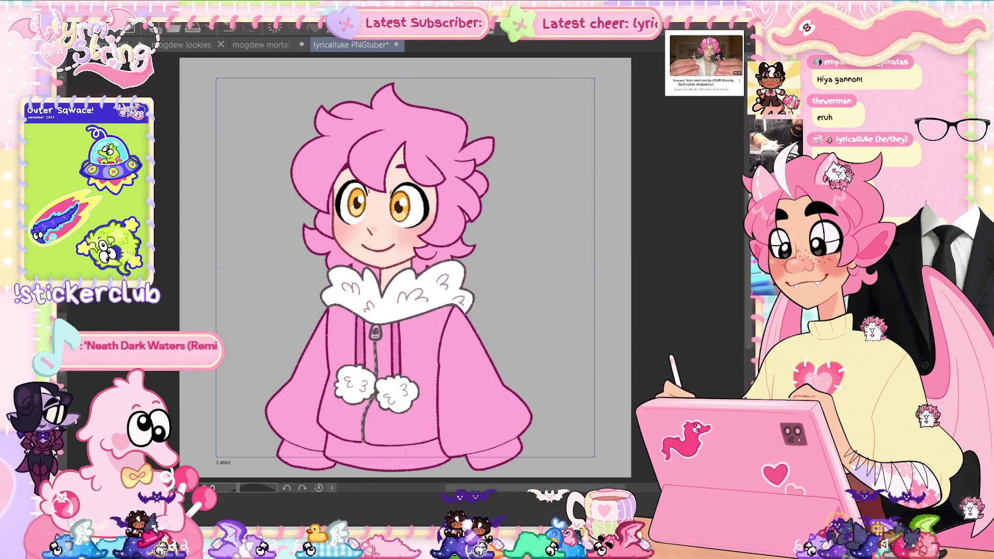
key(ctrl+s)
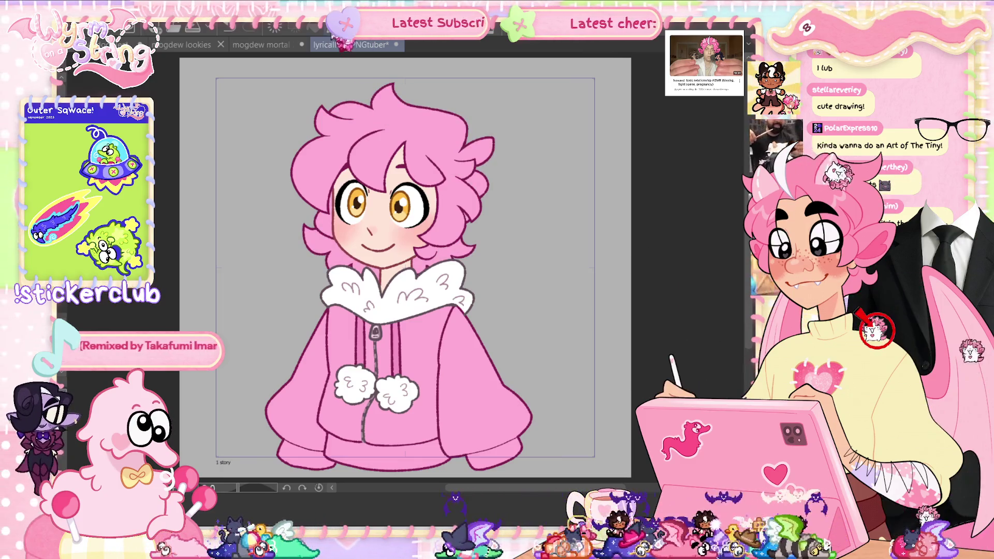
key(ctrl+t)
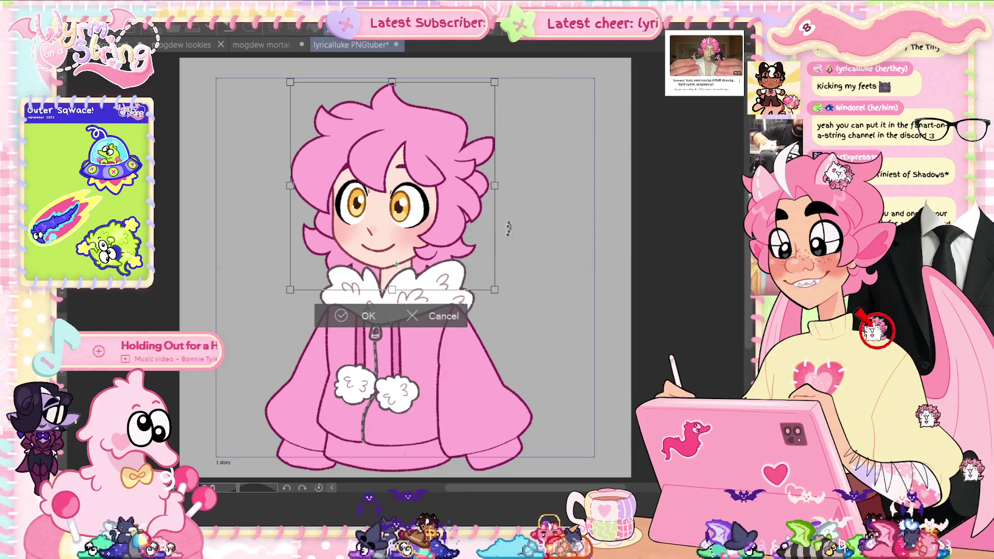
drag(510, 77, 515, 71)
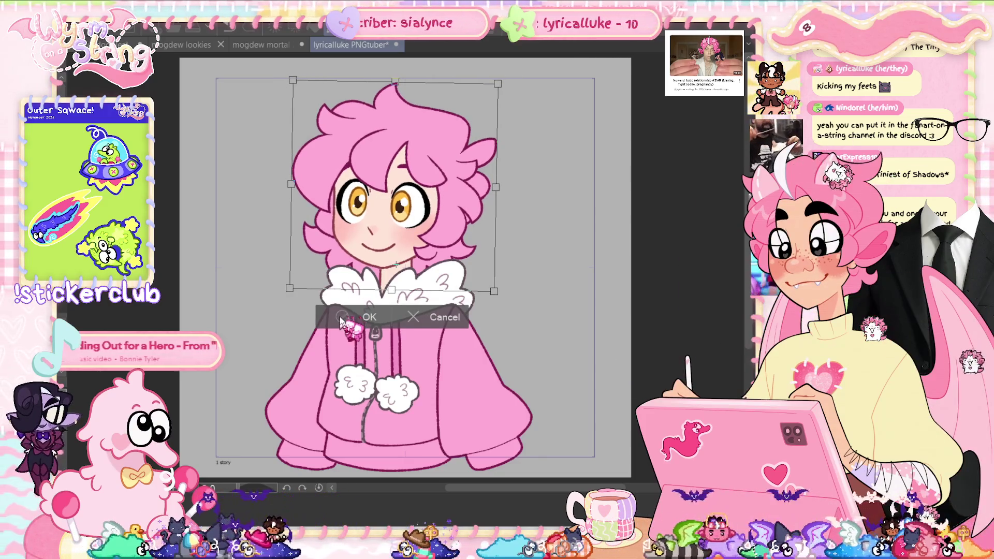
key(Return)
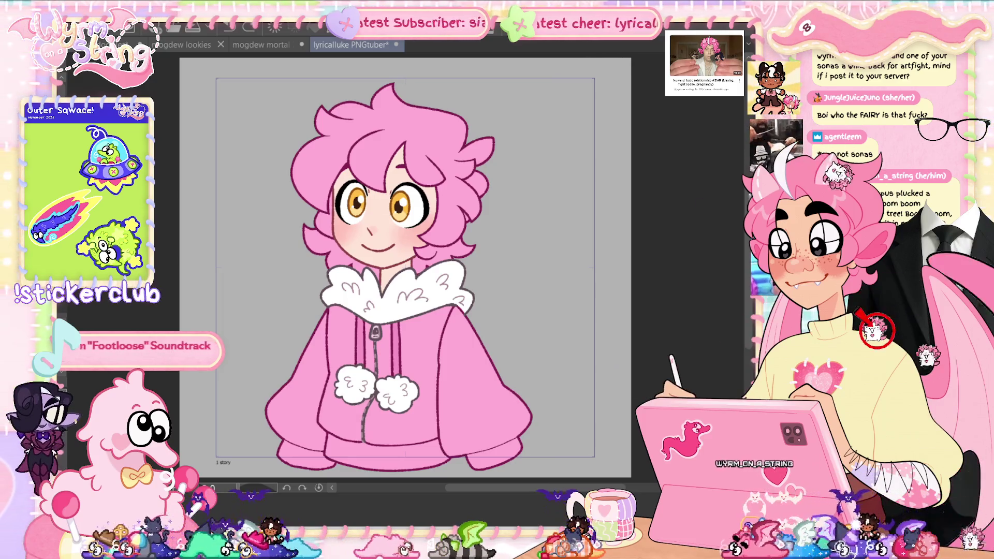
key(Delete)
key(Return)
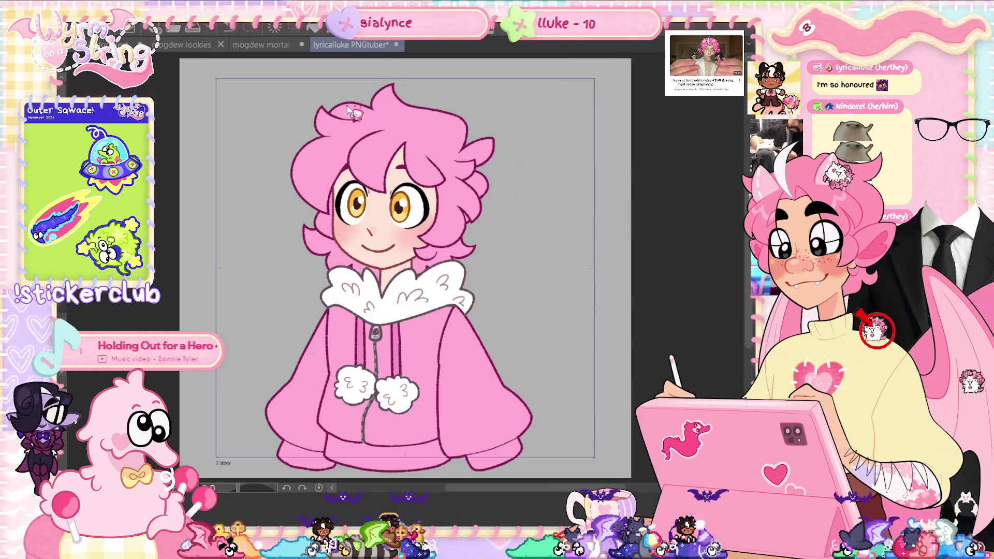
Fill lighter pink highlight shapes on the left side of the hair, undoing a stray outline
scroll(348, 107, up, 3)
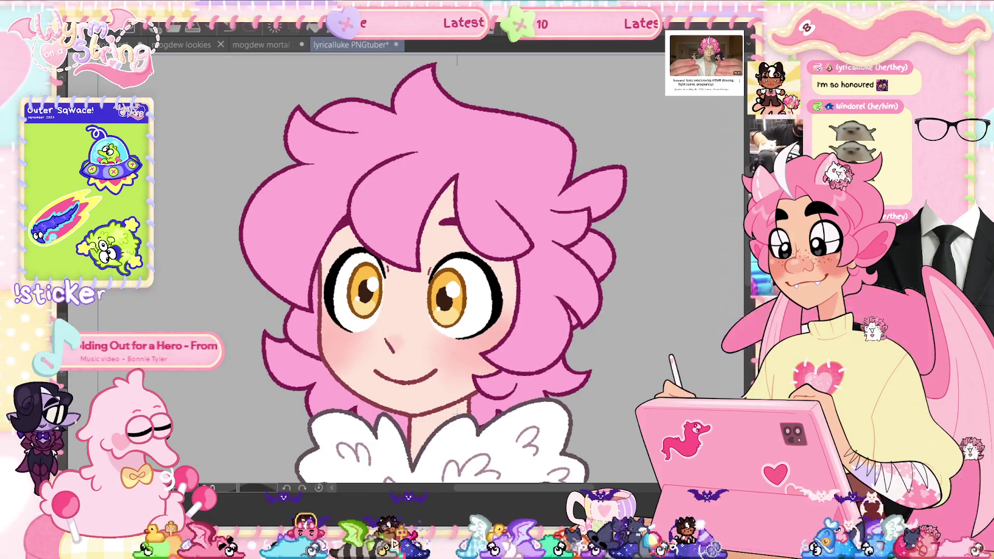
mouse_move(299, 167)
mouse_down()
mouse_move(316, 207)
mouse_move(349, 206)
mouse_up()
mouse_move(317, 236)
mouse_down()
mouse_move(280, 221)
mouse_move(241, 236)
mouse_up()
drag(291, 167, 299, 166)
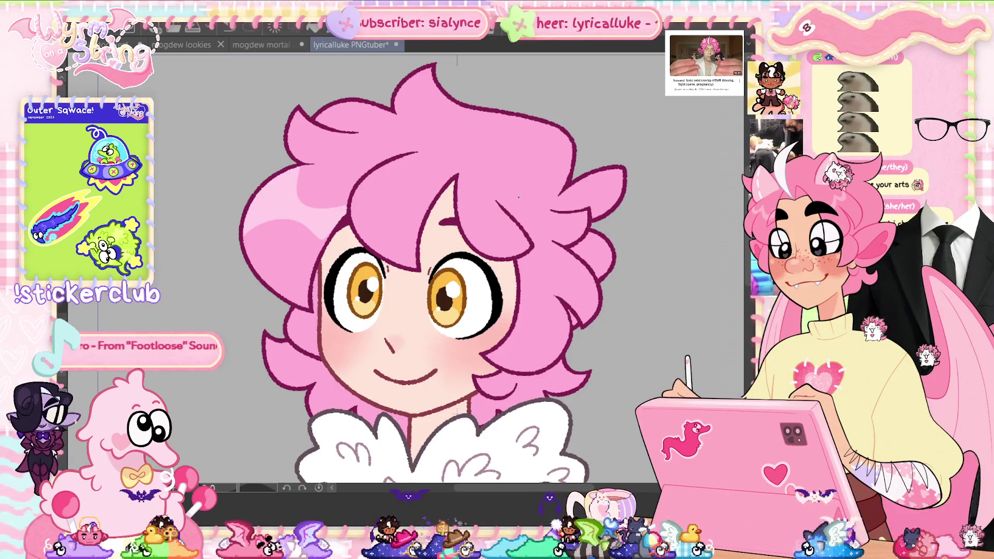
drag(299, 227, 327, 234)
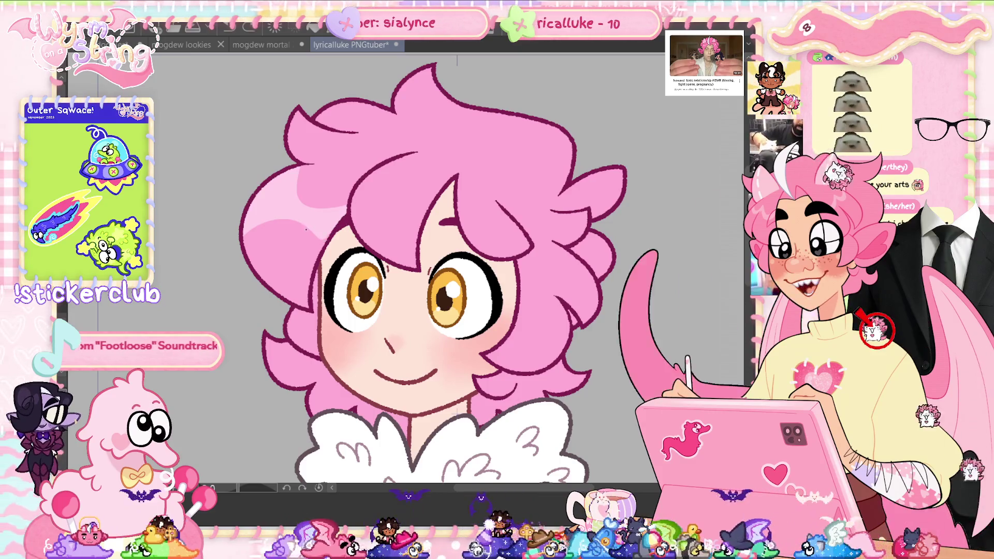
key(ctrl+z)
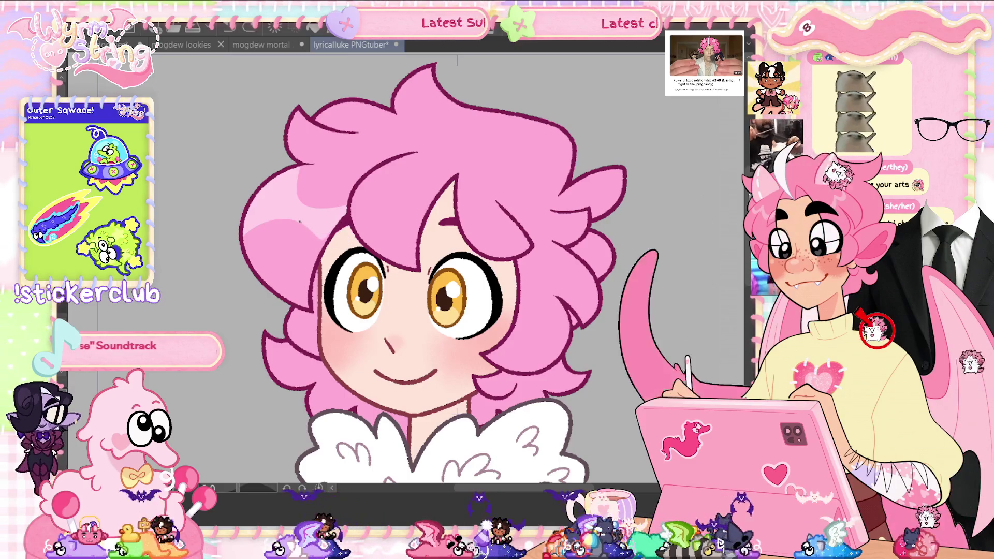
drag(300, 222, 317, 240)
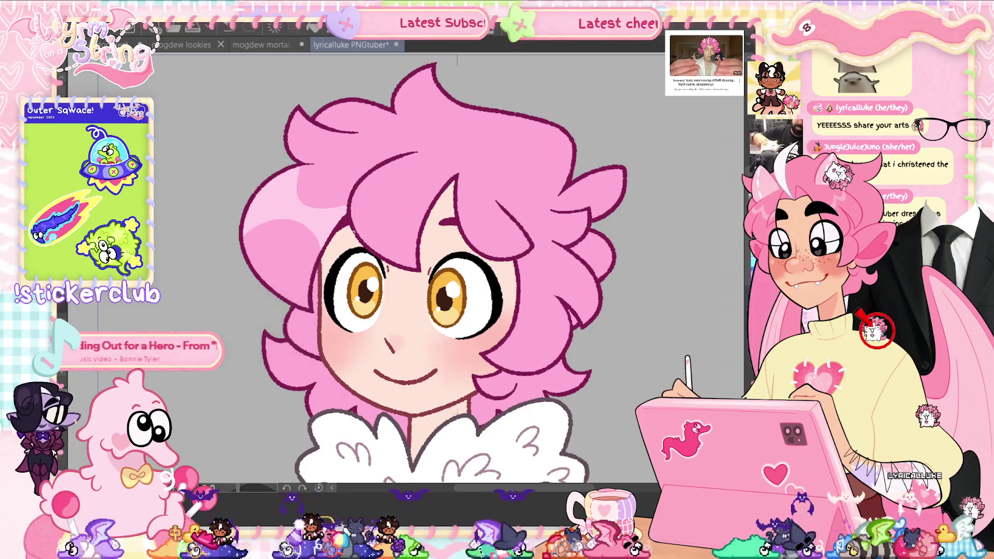
Outline a lighter pink highlight across the fringe above the eye, removing stray strokes
mouse_move(435, 198)
mouse_down()
mouse_move(417, 155)
mouse_move(392, 158)
mouse_up()
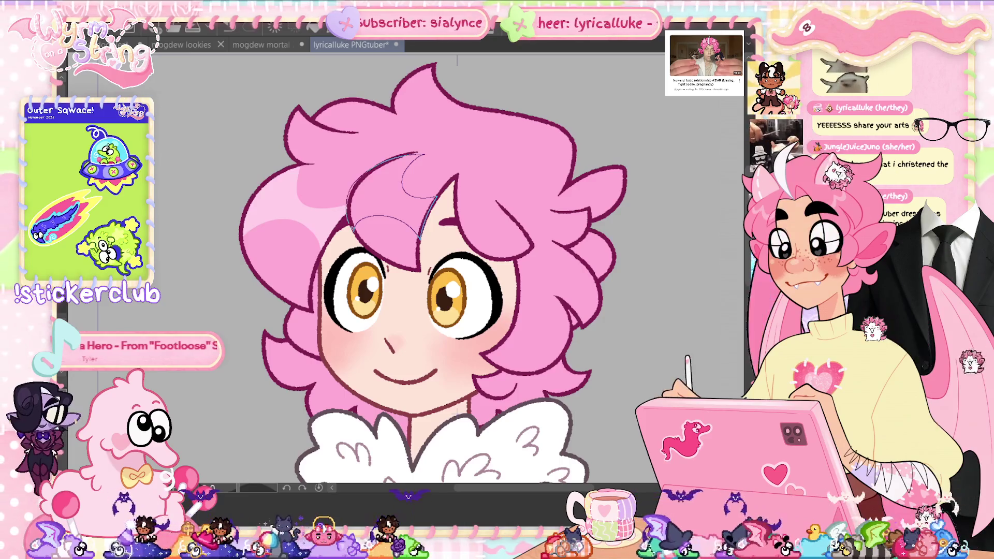
key(Delete)
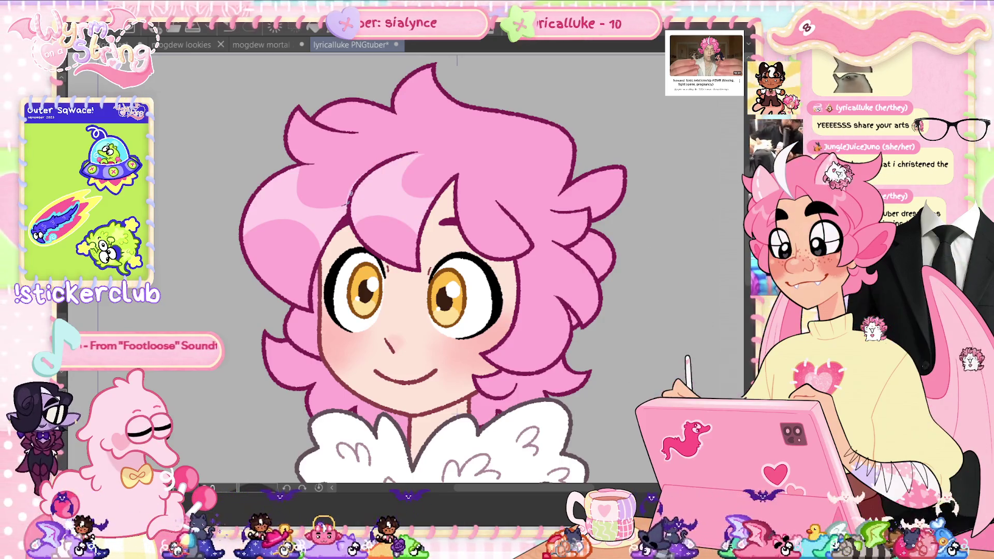
drag(420, 146, 348, 205)
key(ctrl+z)
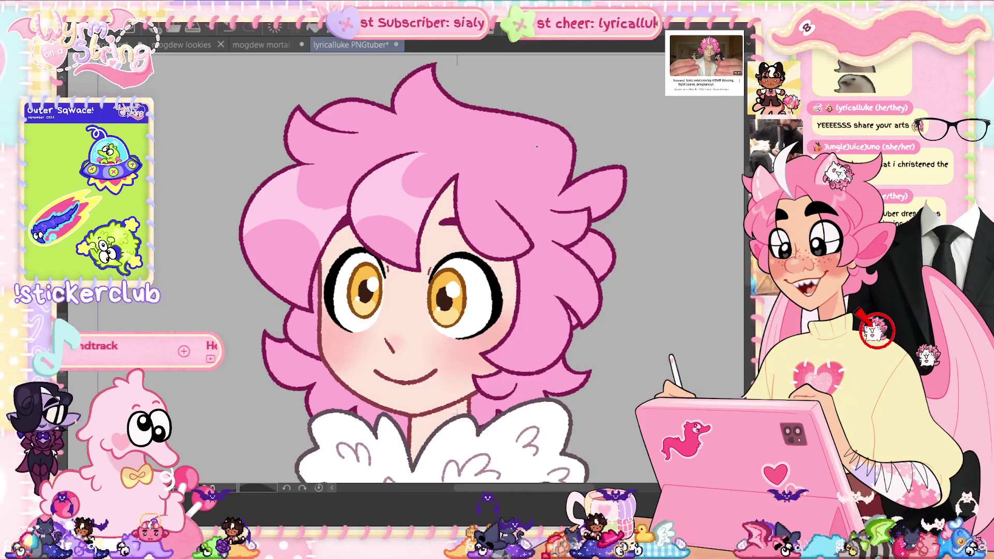
scroll(537, 146, down, 2)
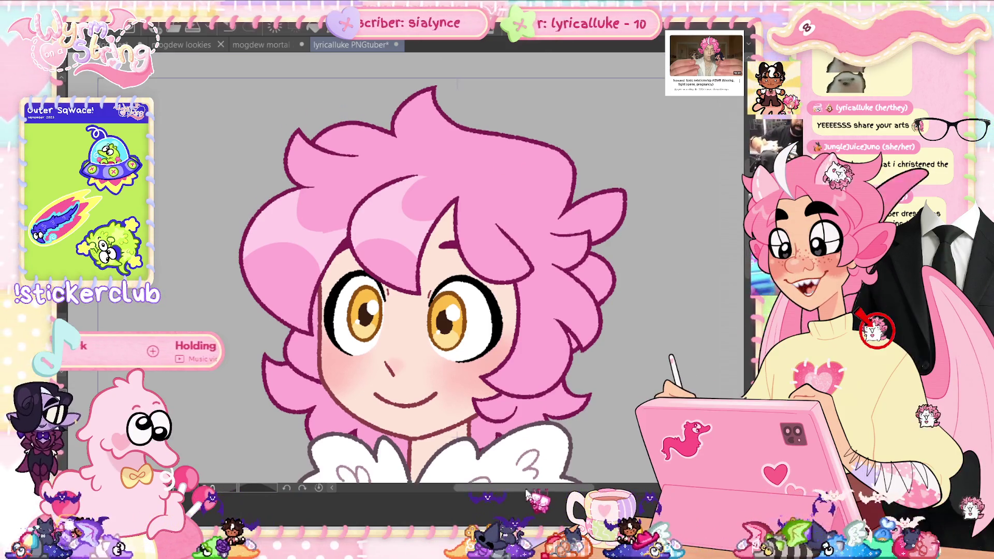
scroll(535, 497, right, 2)
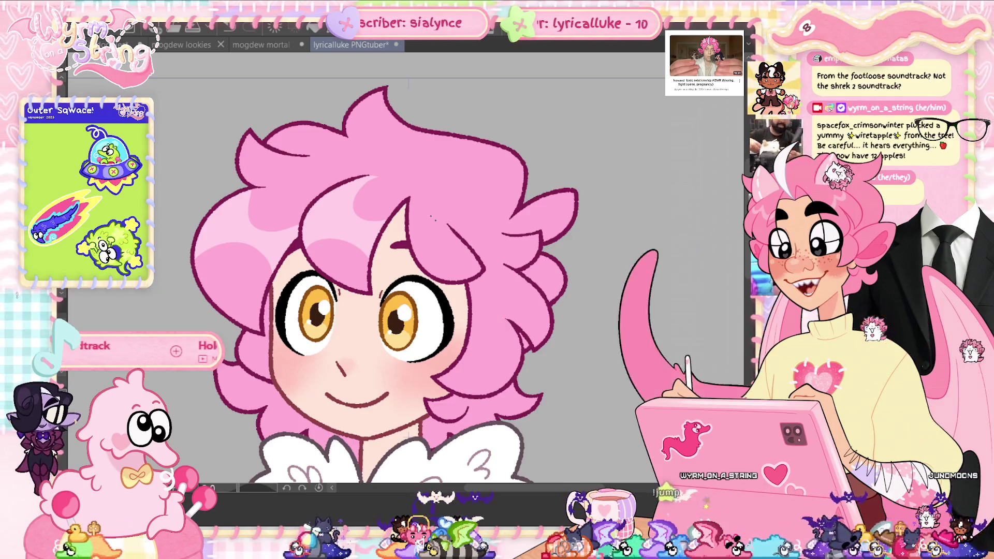
drag(411, 211, 459, 238)
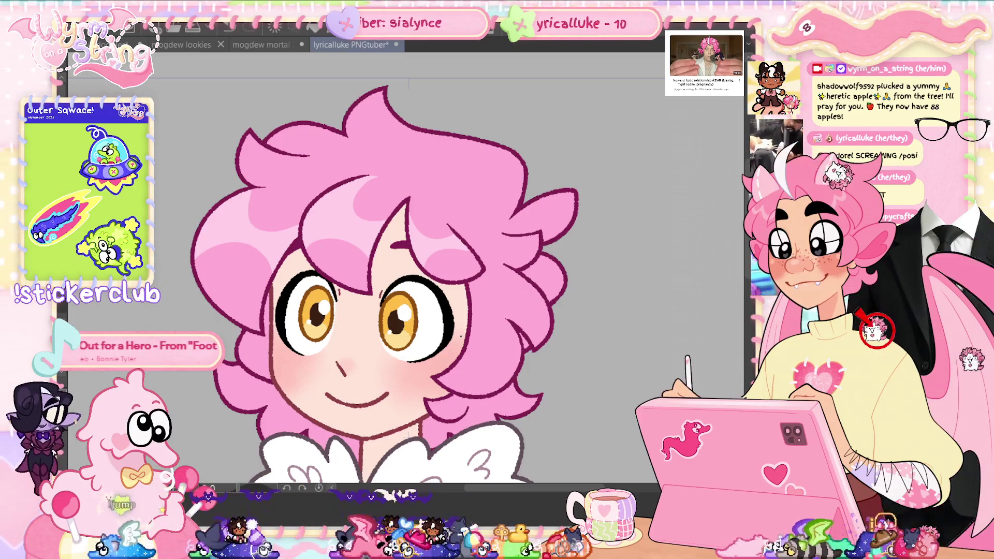
scroll(383, 269, up, 1)
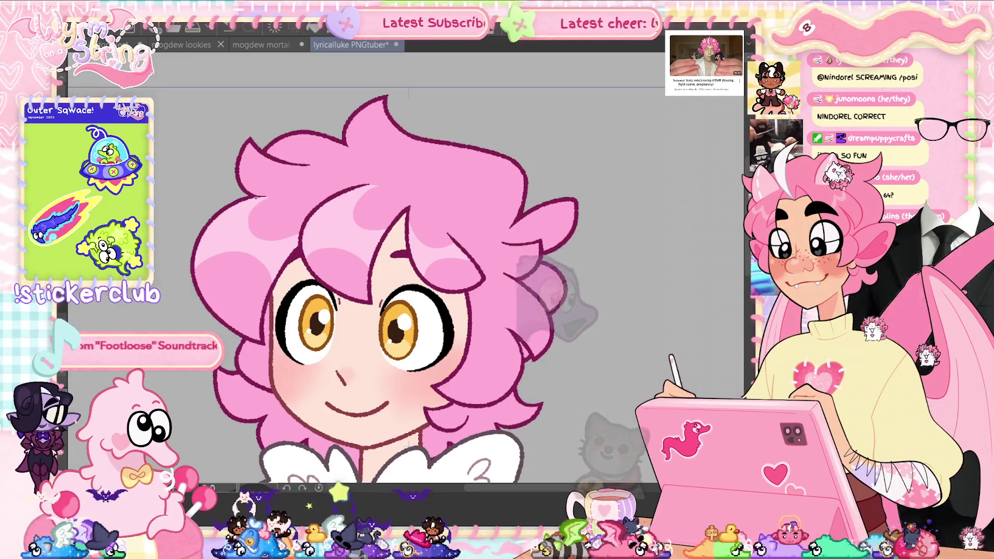
Sketch three thin pen guide arcs over the hair to plan more highlights
drag(256, 200, 283, 244)
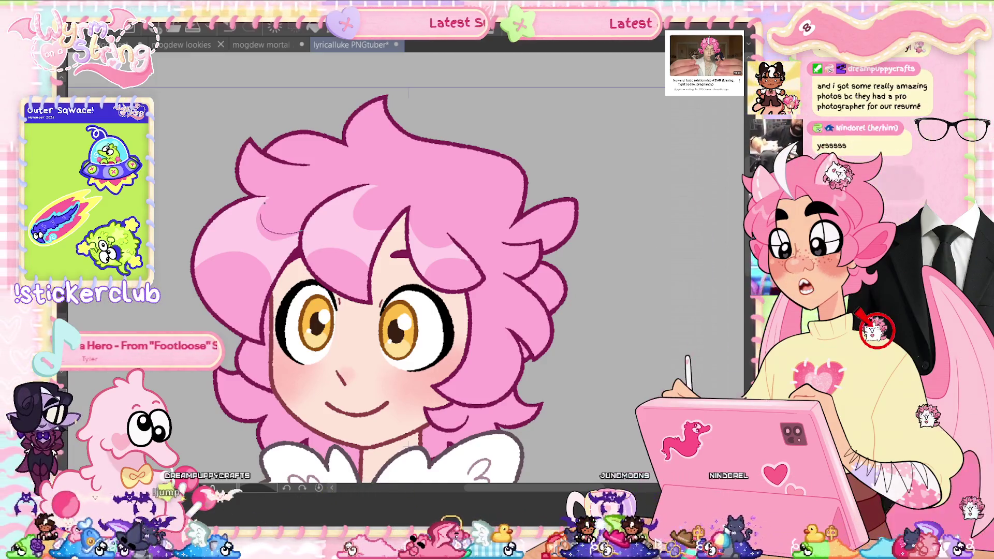
drag(268, 197, 249, 243)
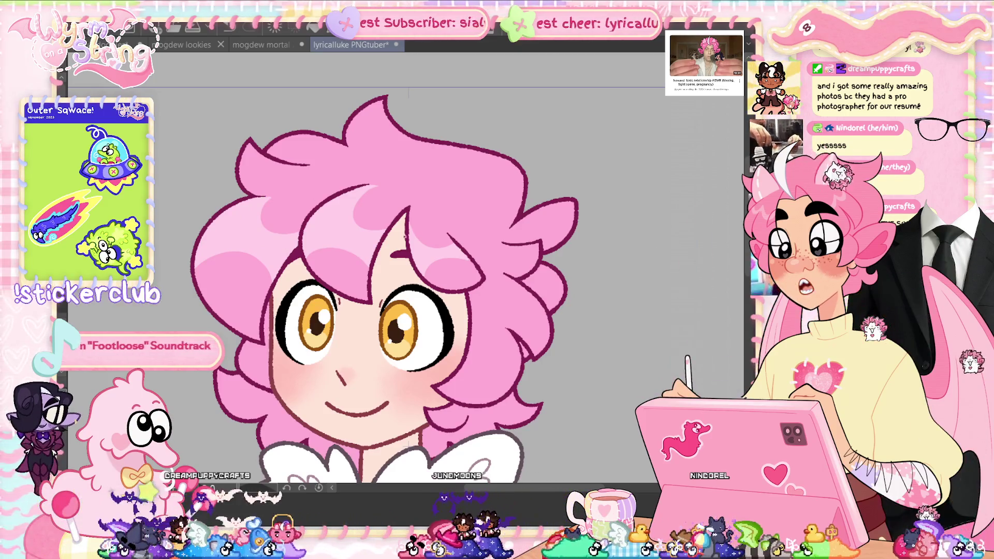
drag(257, 256, 286, 269)
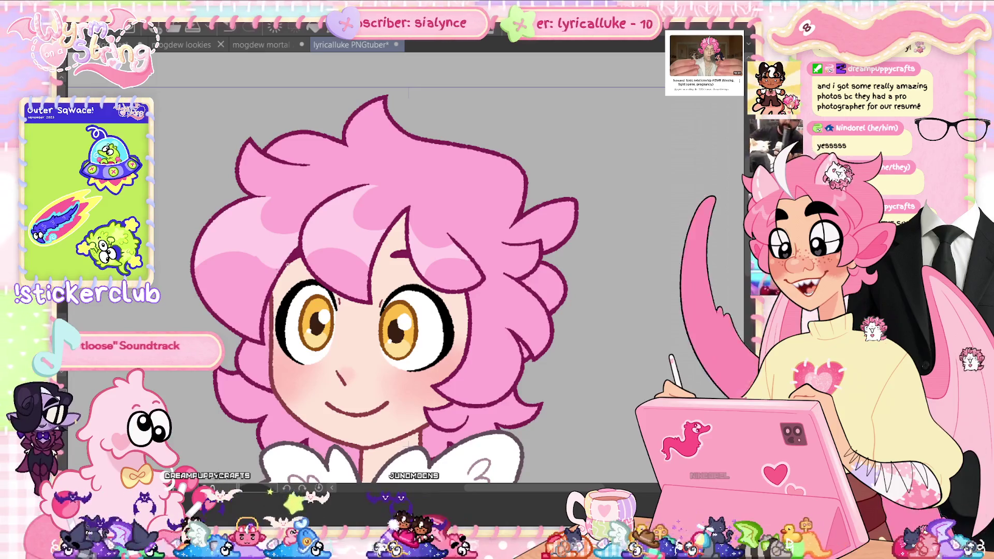
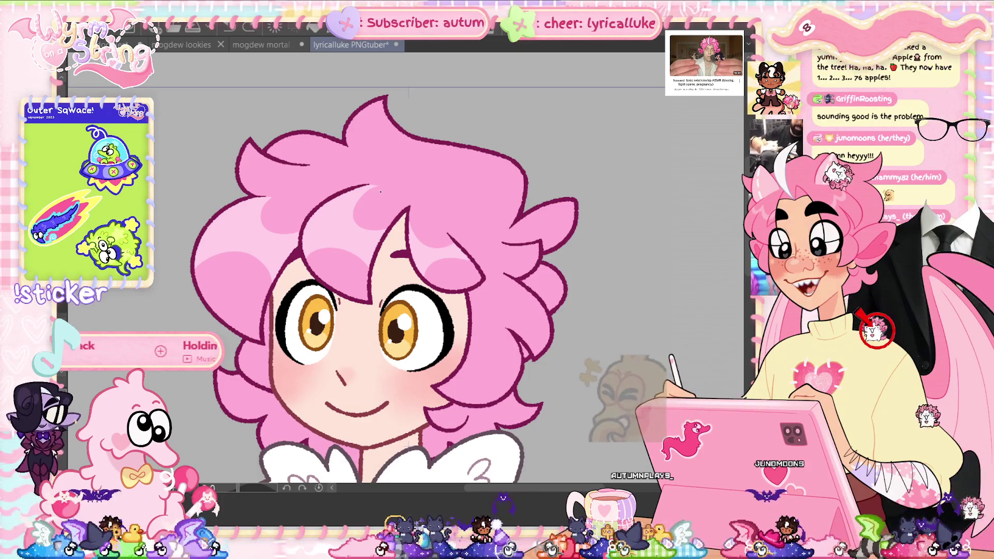
Save the pink-haired PNGtuber drawing with Ctrl+S
scroll(383, 189, up, 5)
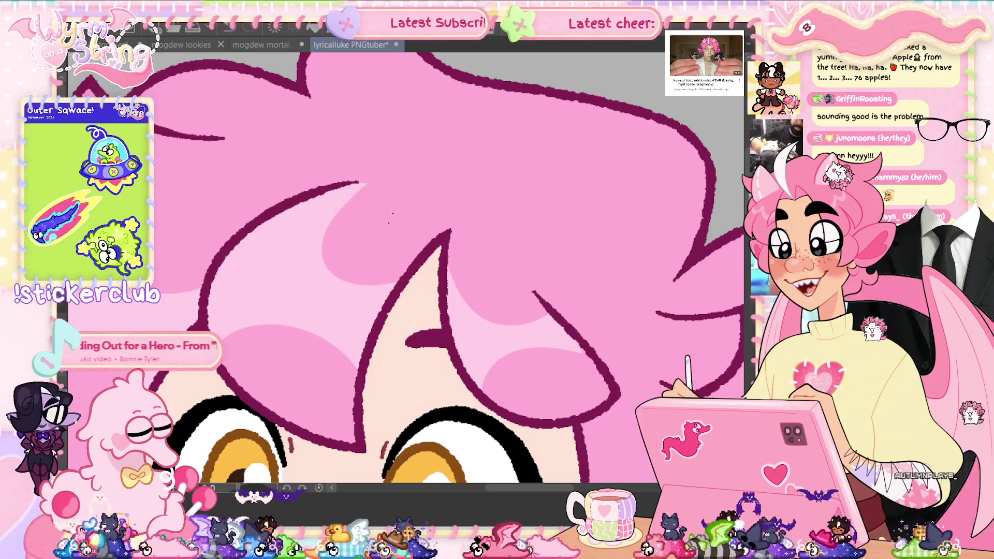
scroll(402, 387, down, 2)
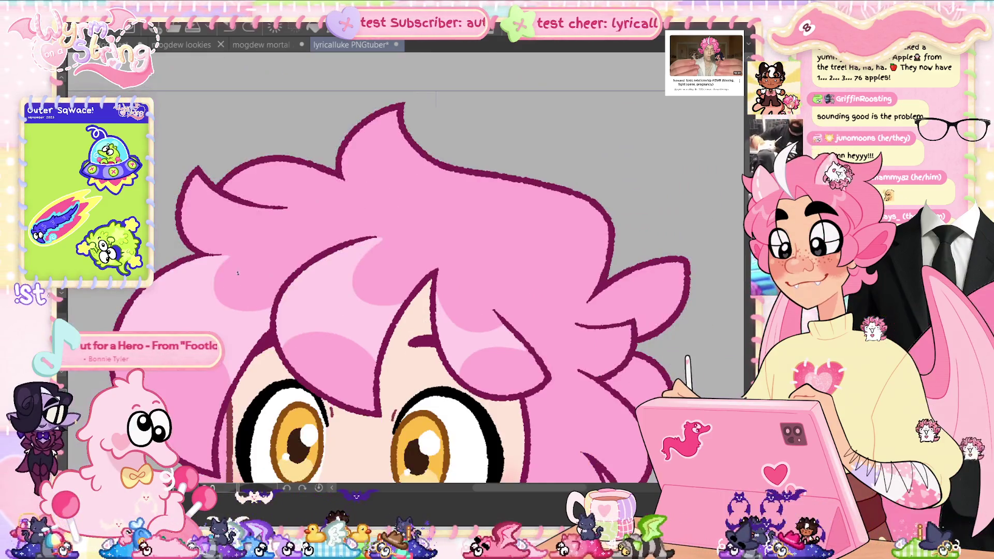
scroll(238, 276, up, 2)
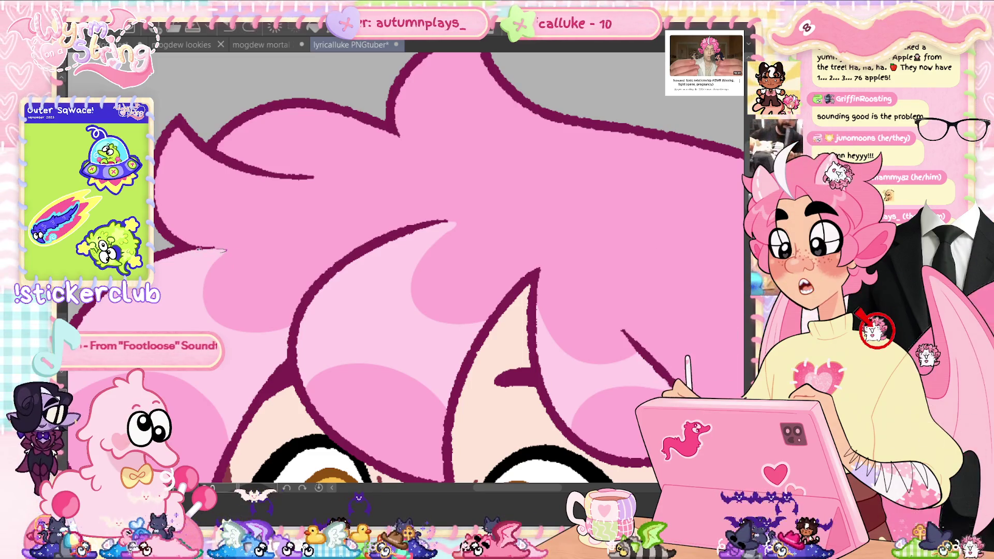
scroll(544, 399, down, 3)
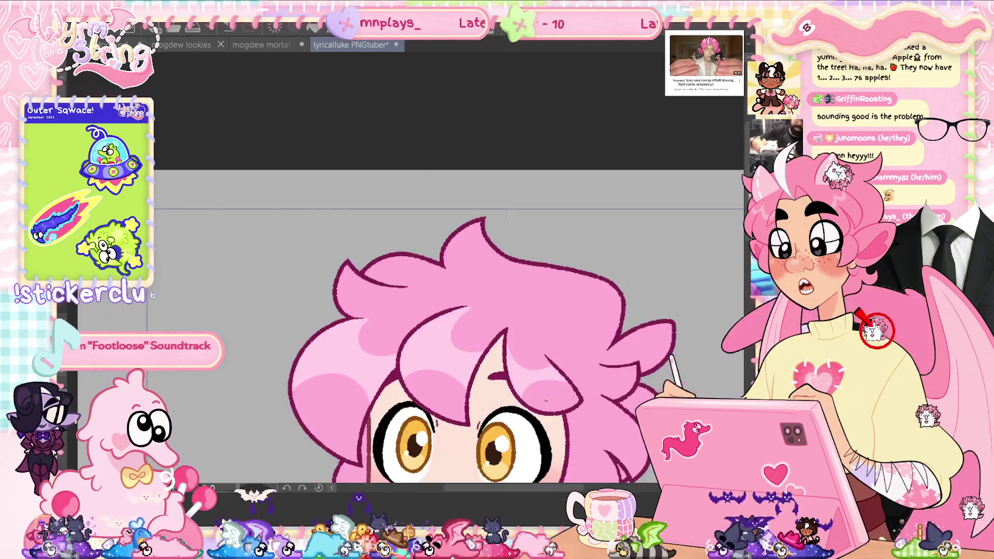
scroll(544, 399, up, 2)
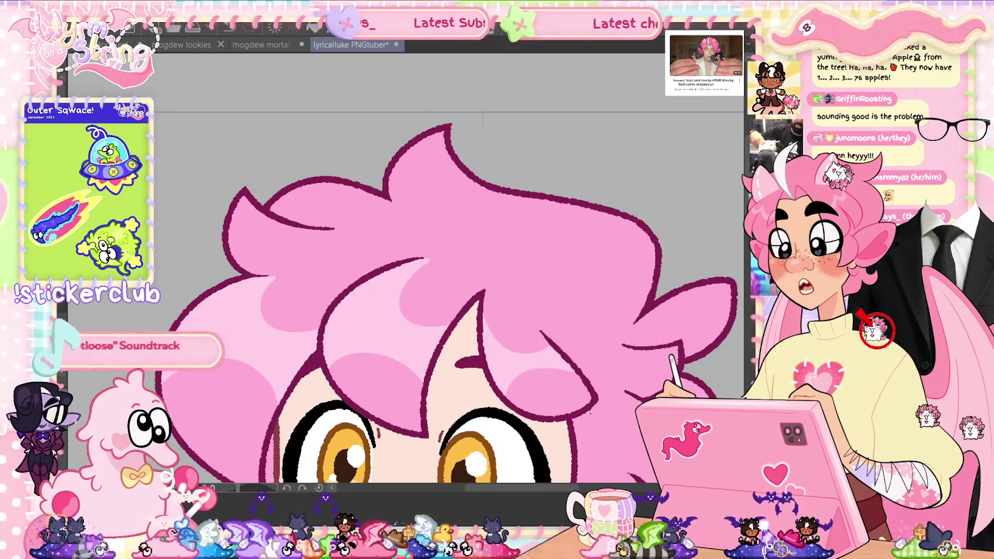
scroll(702, 207, down, 2)
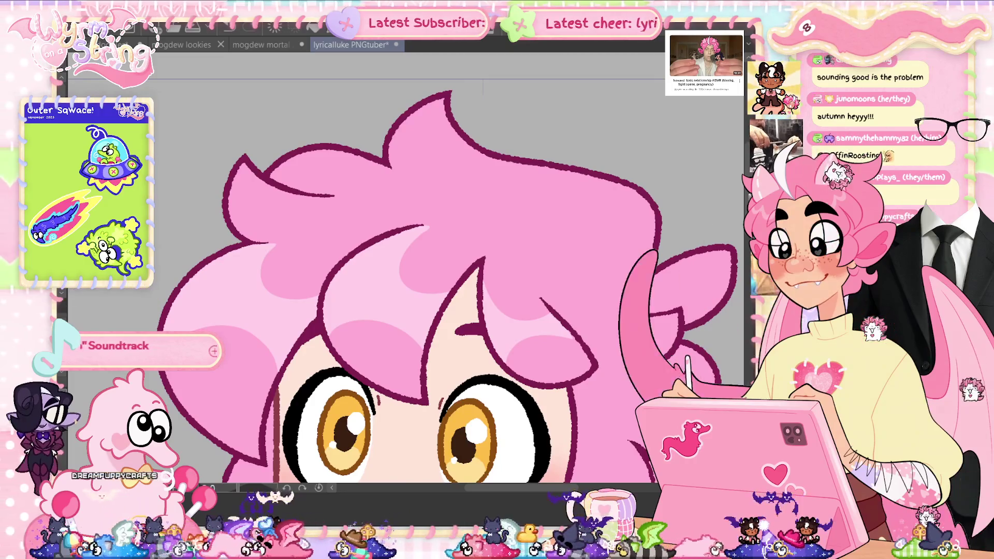
scroll(702, 206, down, 2)
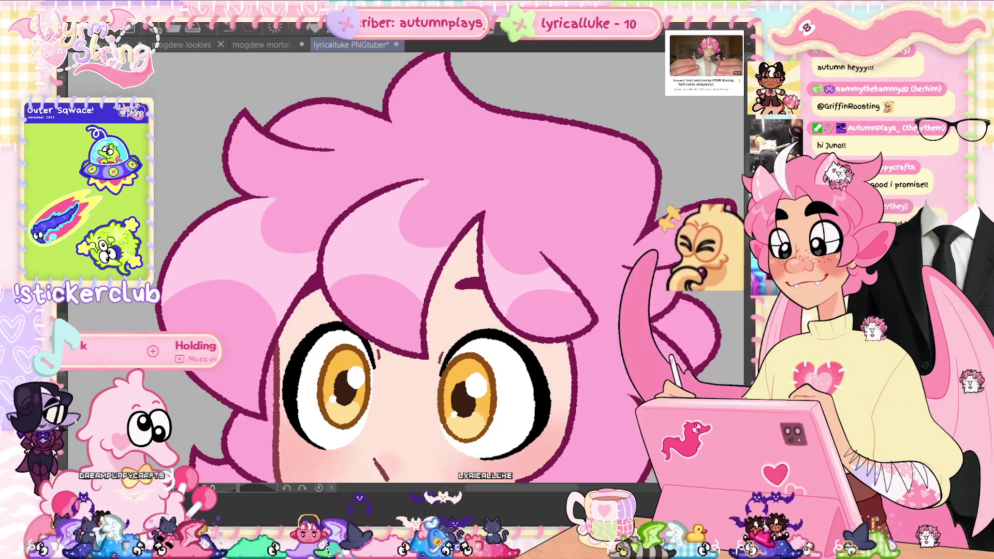
key(ctrl+s)
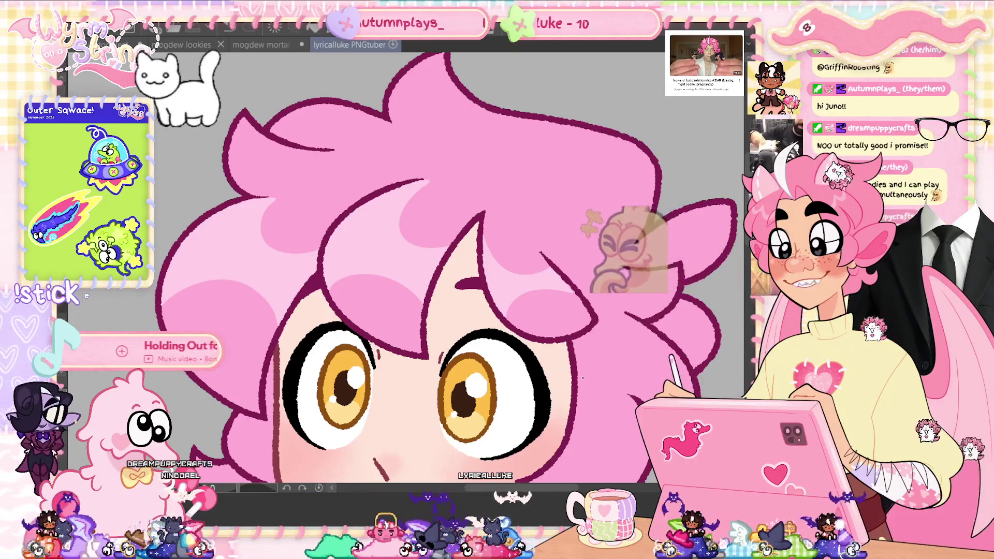
Undo the forehead hair fill and draw a hair strand beside the right cheek
scroll(404, 274, down, 4)
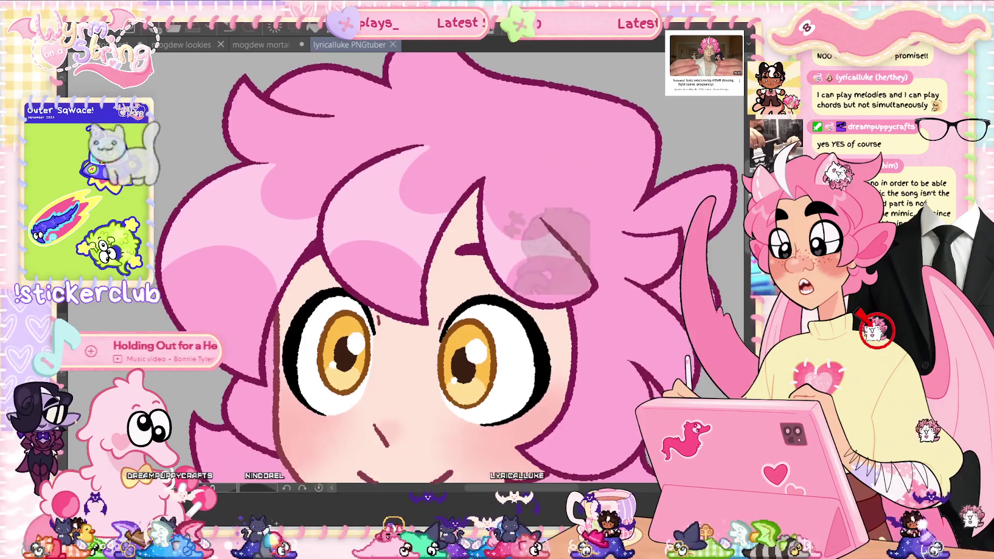
scroll(404, 274, down, 1)
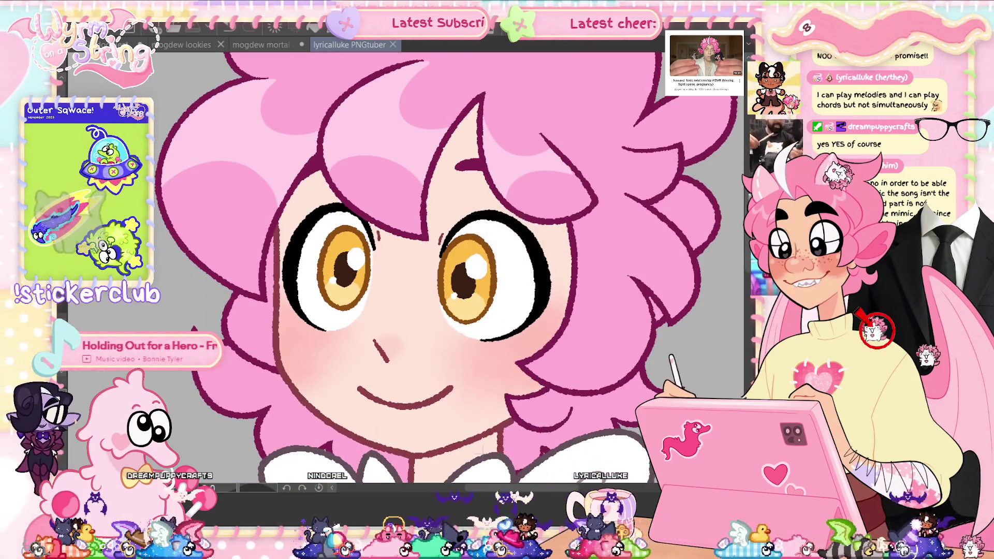
key(ctrl+z)
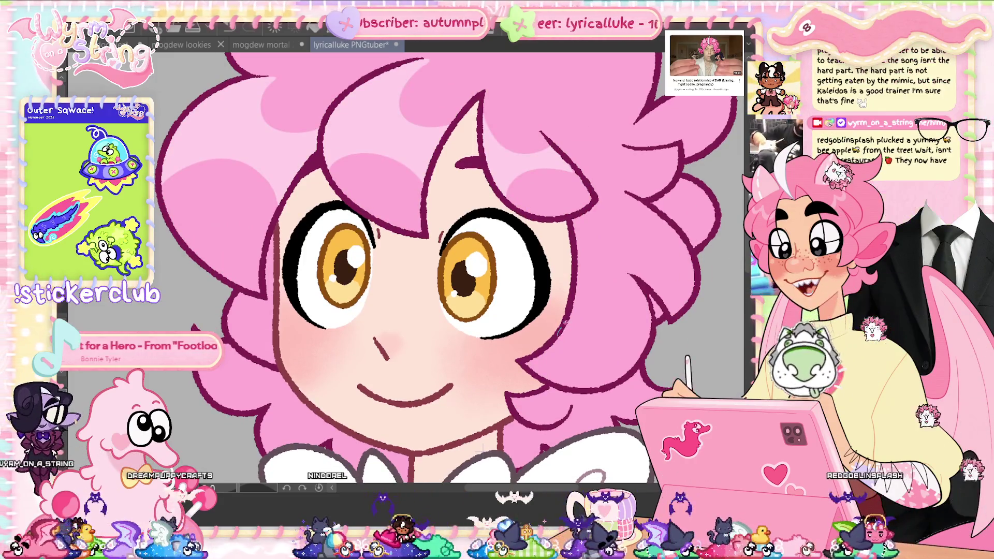
drag(627, 336, 652, 331)
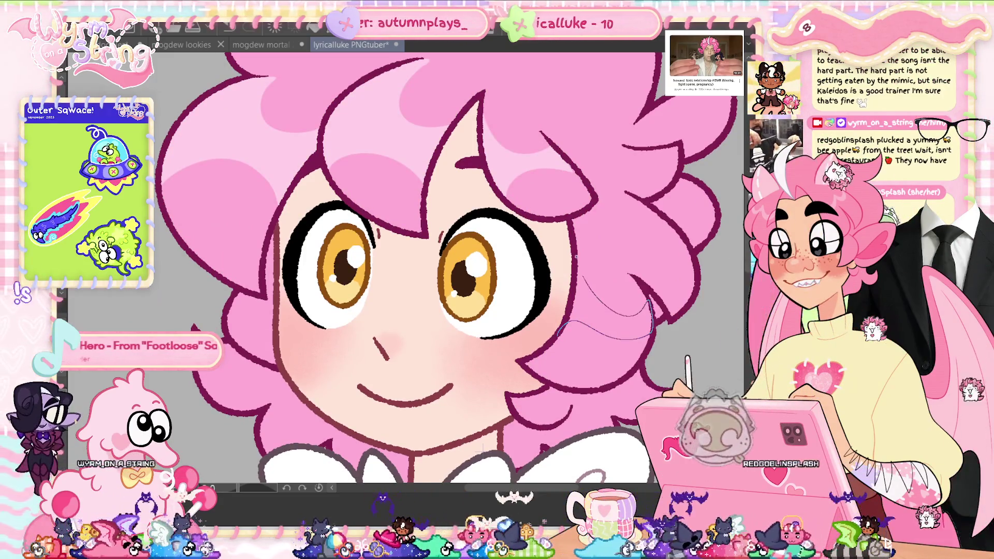
drag(577, 262, 567, 321)
key(ctrl+z)
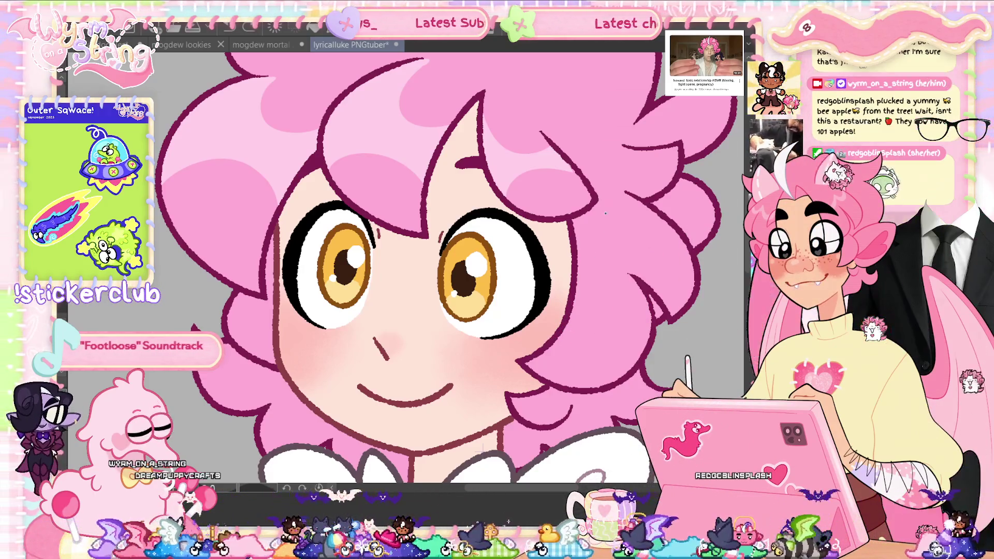
mouse_move(576, 239)
mouse_down()
mouse_move(603, 268)
mouse_move(642, 283)
mouse_up()
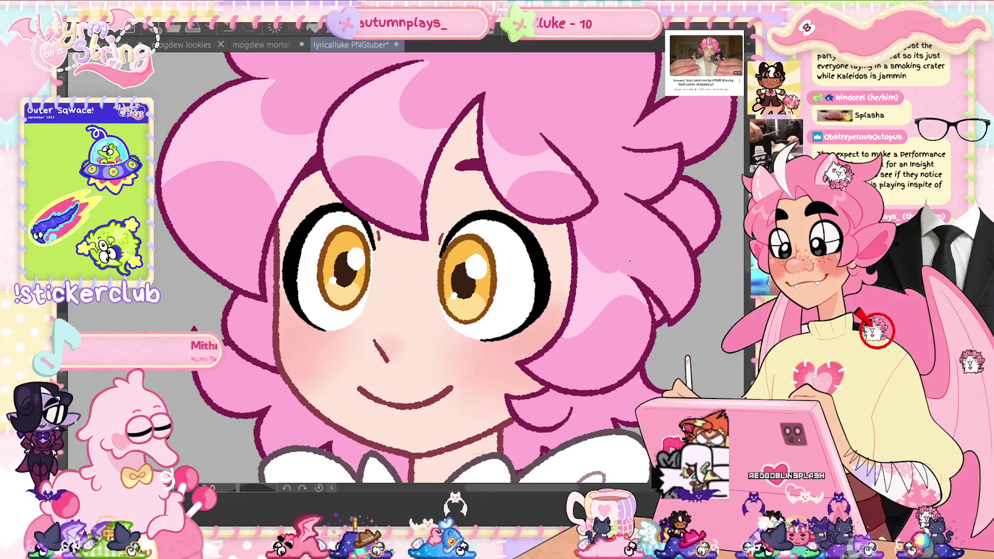
Save the touched-up PNGtuber file, then zoom in and out around the face
key(ctrl+s)
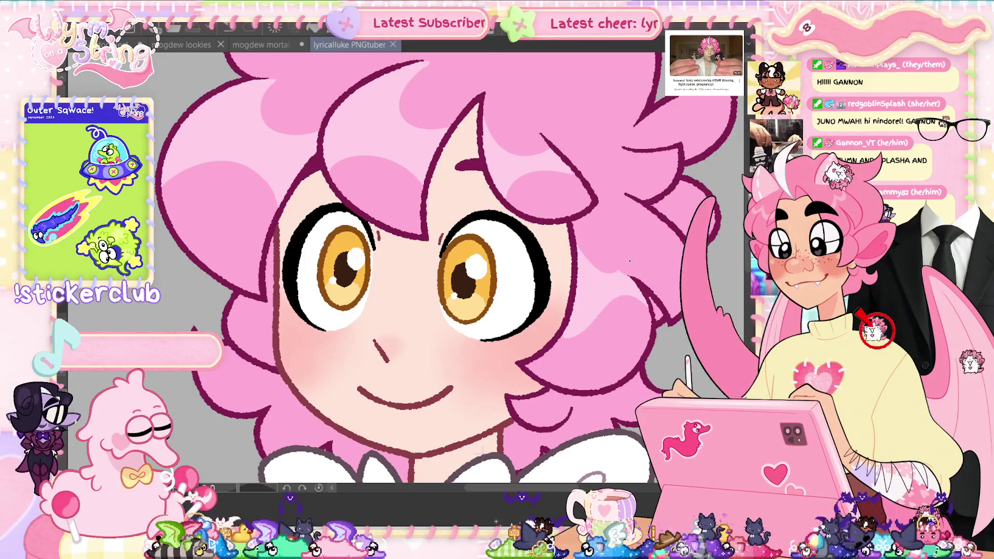
scroll(428, 261, up, 2)
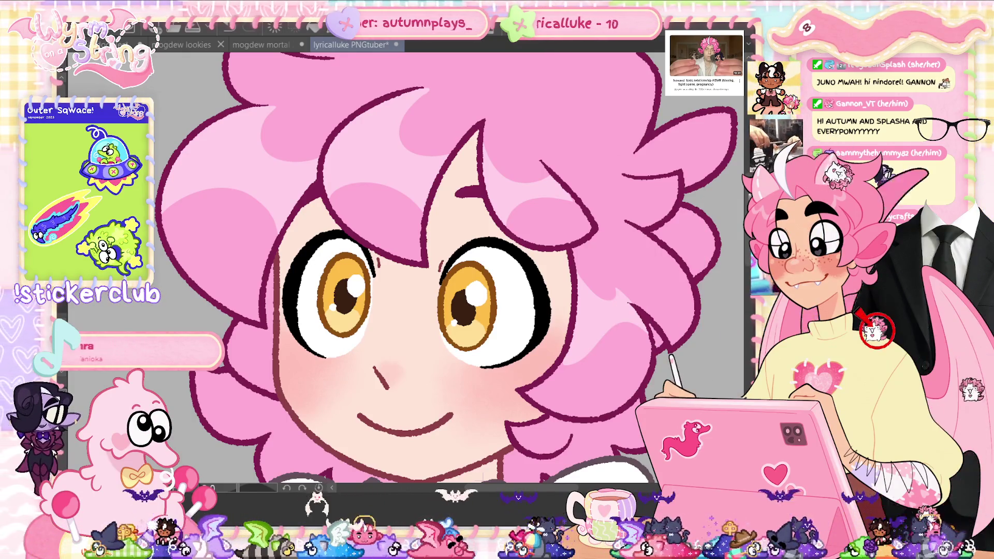
scroll(450, 264, down, 2)
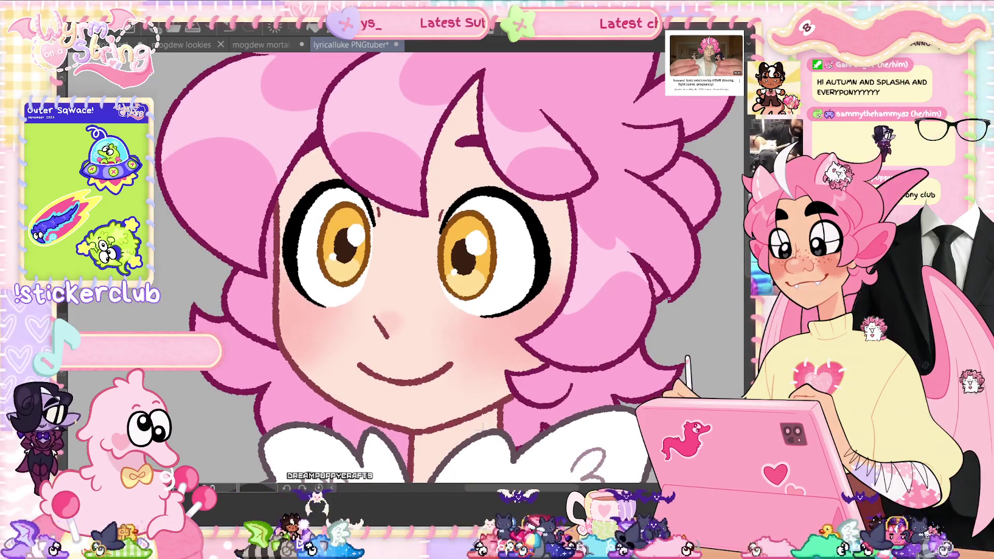
scroll(564, 284, down, 4)
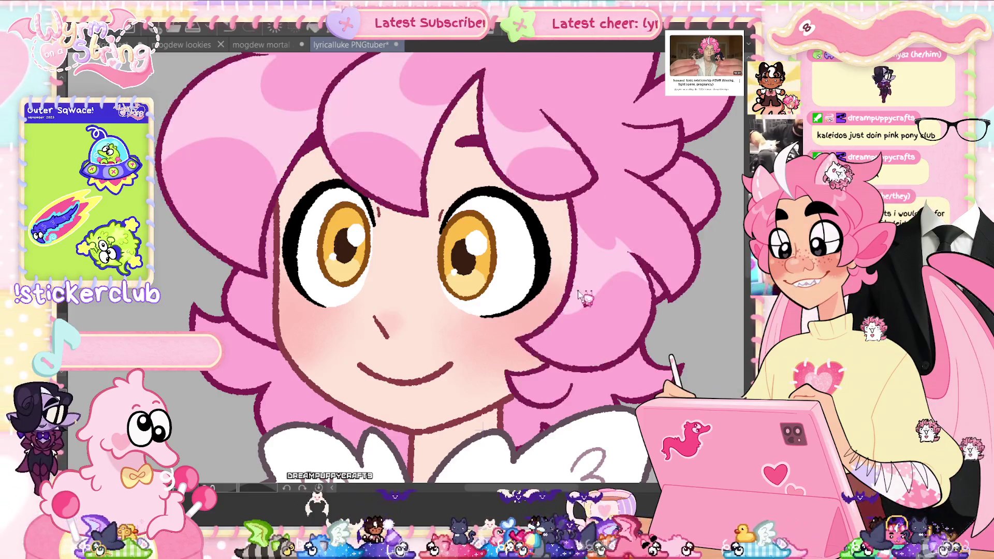
scroll(564, 284, down, 1)
scroll(643, 278, up, 4)
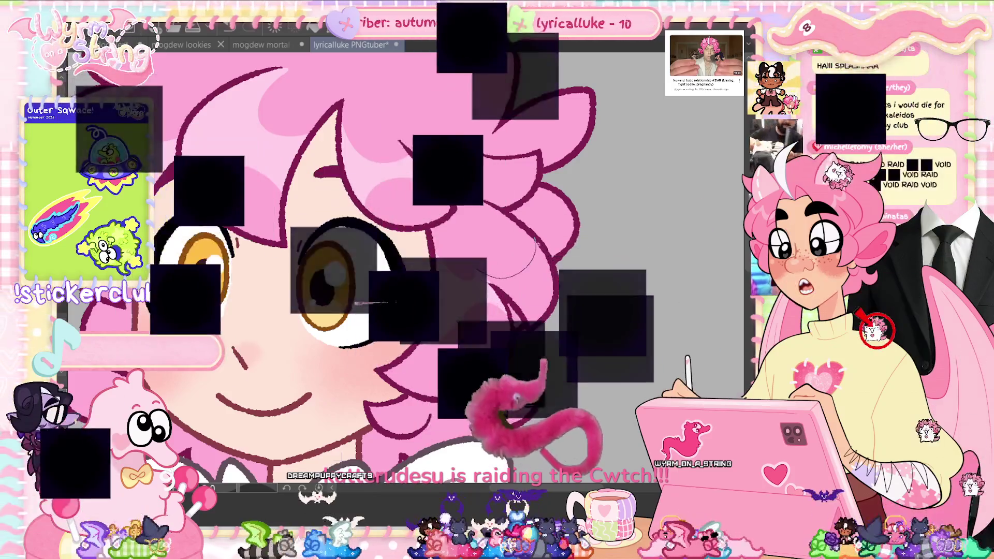
Add a curved strand line to the pink hair and fit the whole character in view
drag(475, 270, 536, 239)
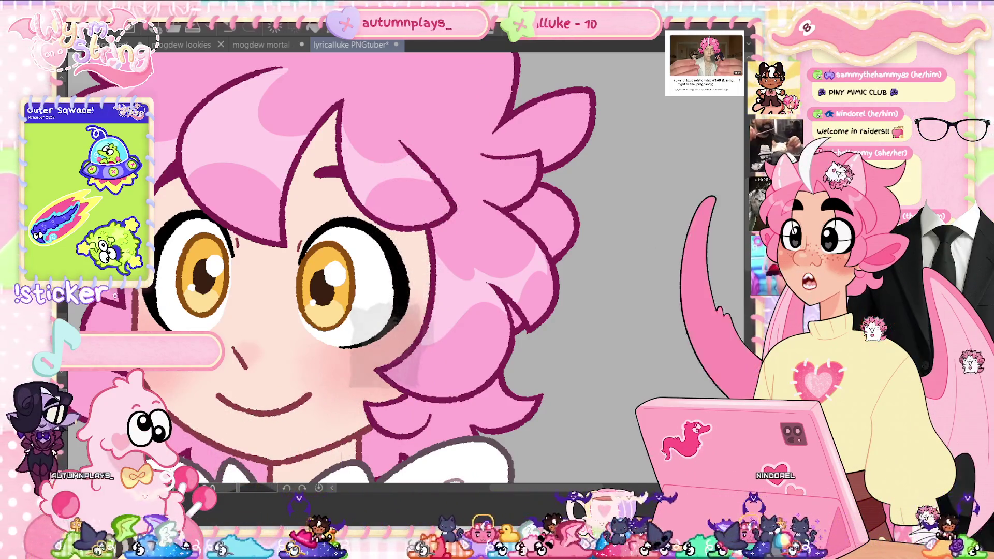
key(ctrl+0)
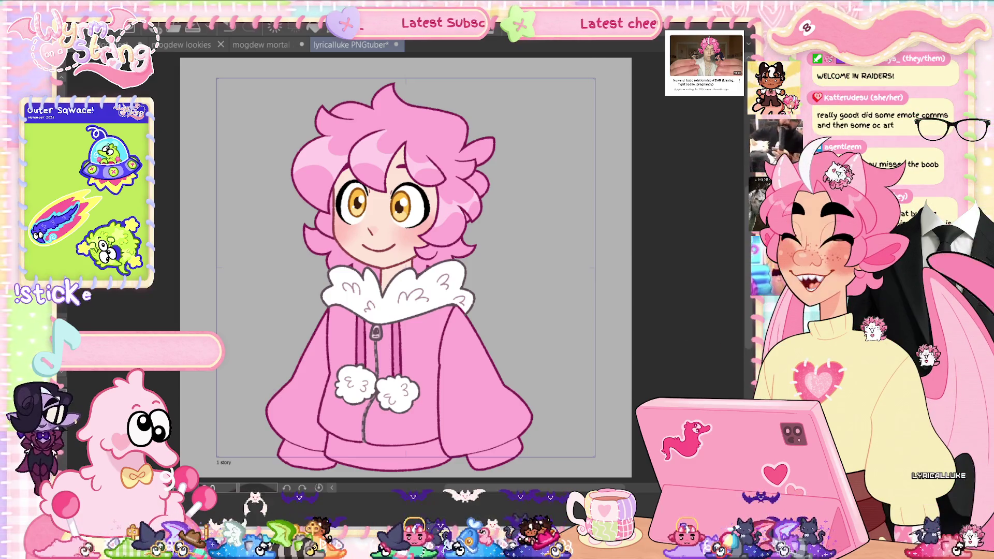
Go through the mogdew mortal 2 document to the mogdew lookies sketch
click(265, 45)
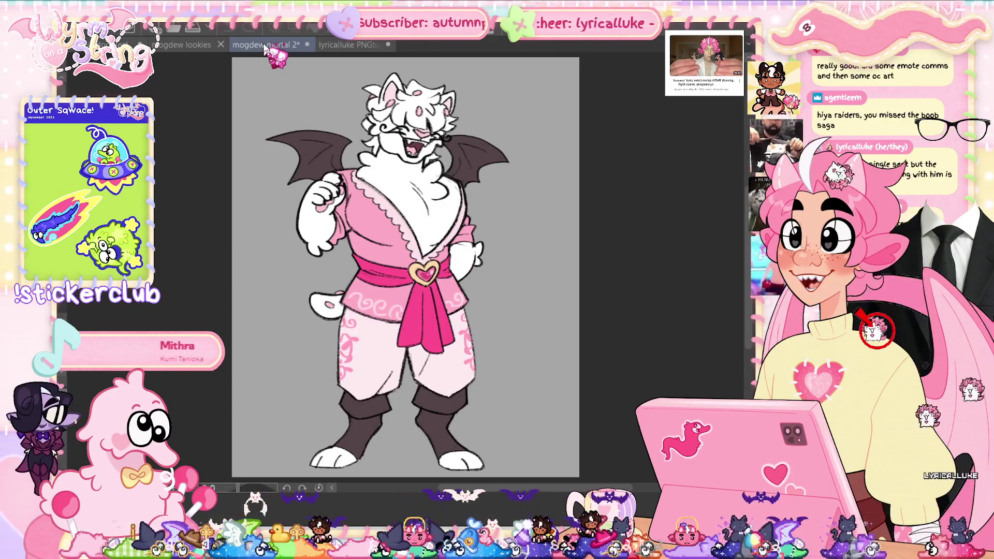
click(180, 47)
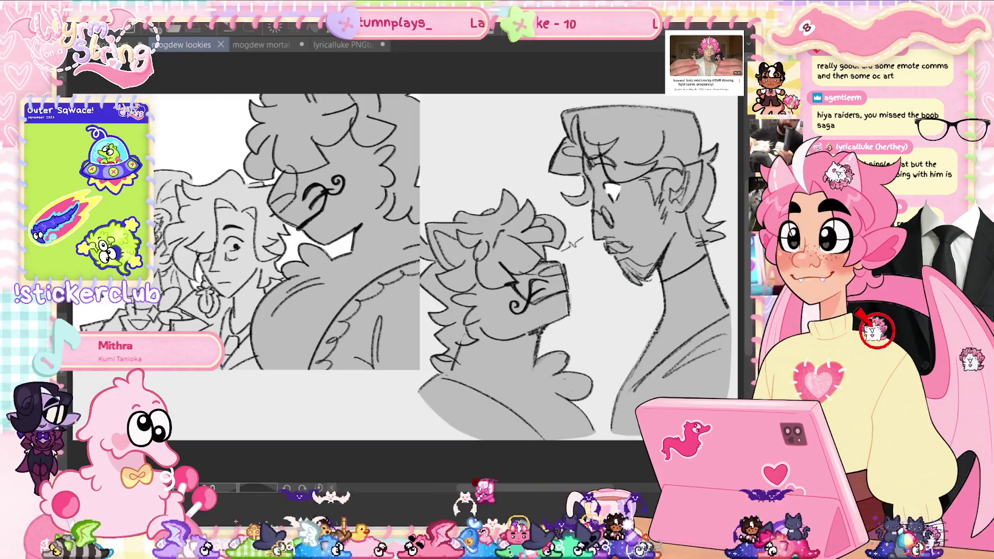
mouse_move(499, 492)
mouse_down()
mouse_move(700, 492)
mouse_move(637, 492)
mouse_up()
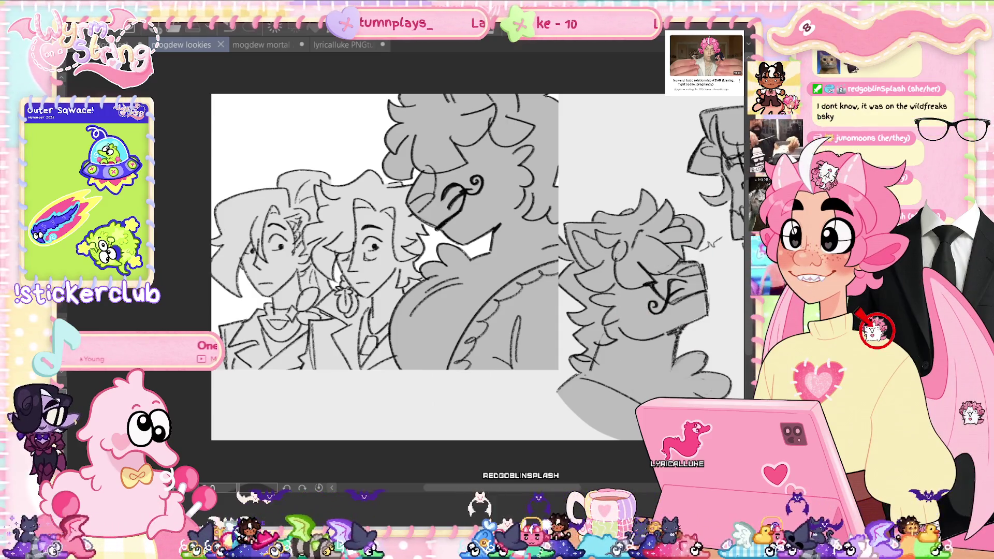
click(346, 45)
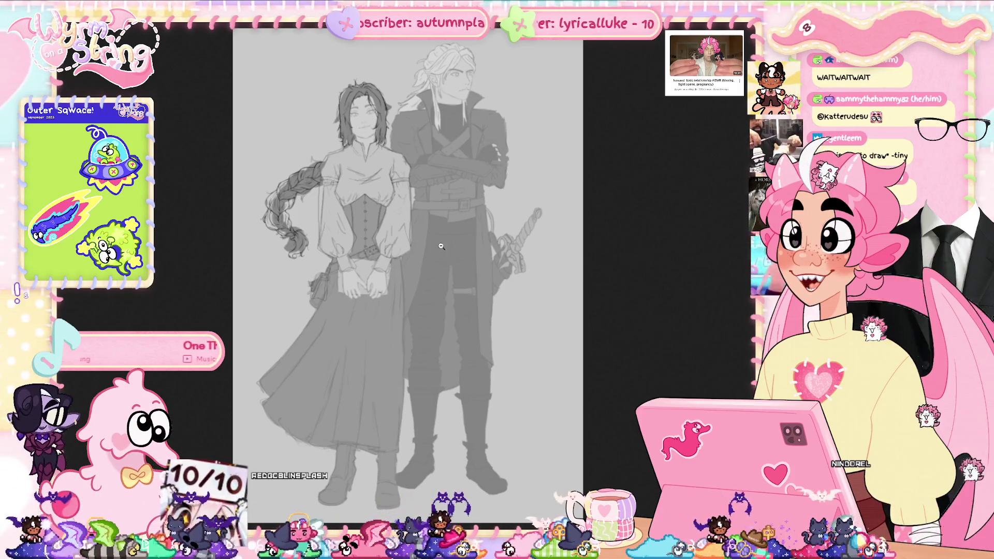
scroll(271, 199, up, 5)
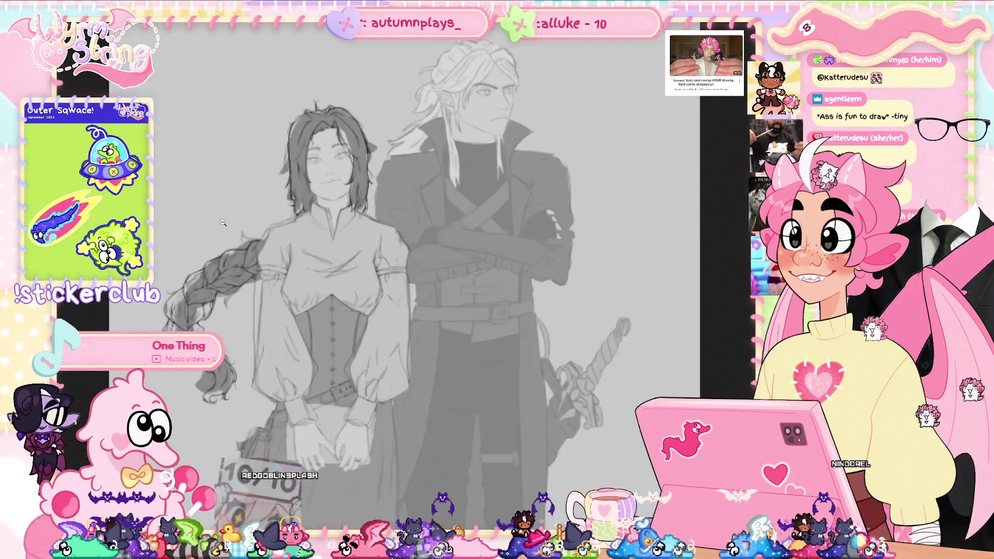
scroll(206, 306, up, 5)
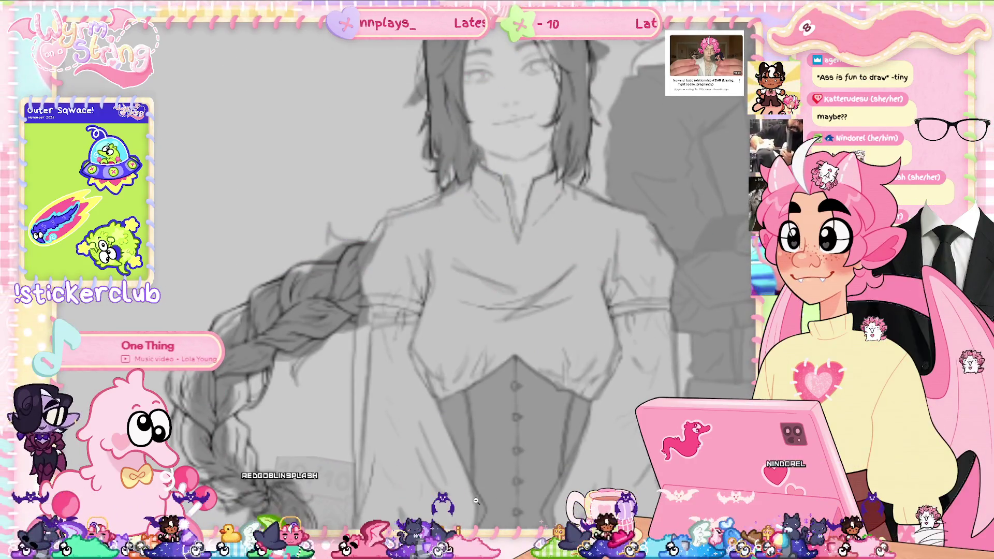
scroll(372, 247, down, 3)
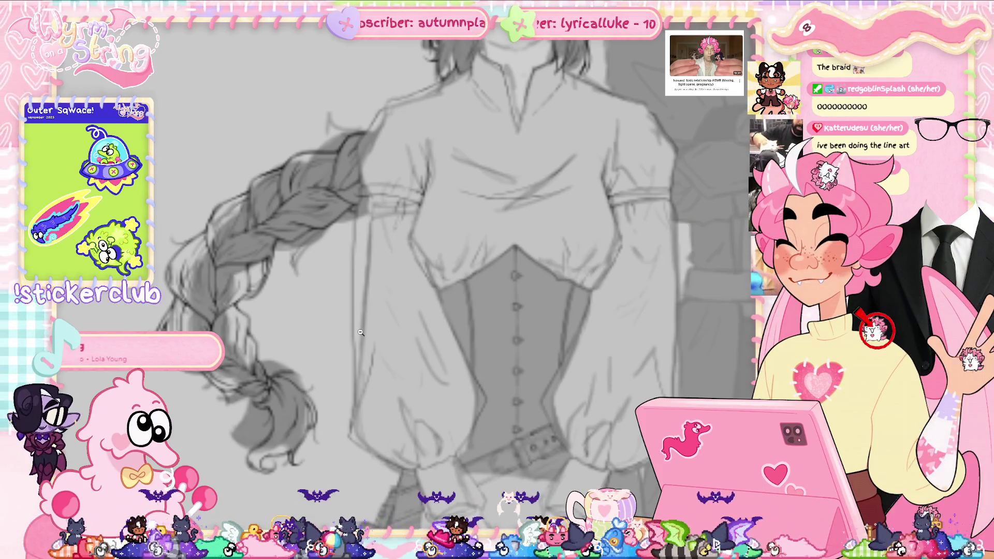
key(ctrl+0)
key(ctrl+plus)
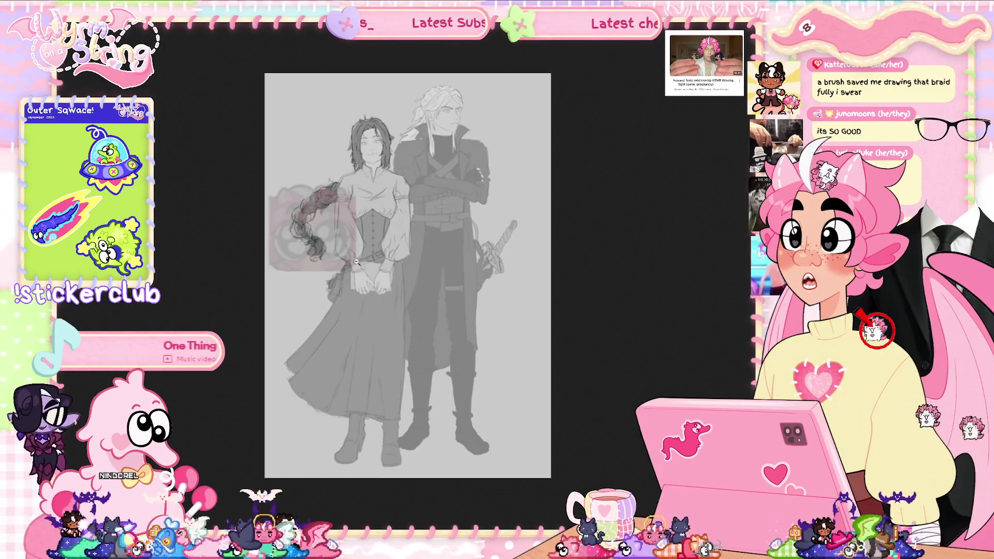
key(ctrl+plus)
key(ctrl+plus)
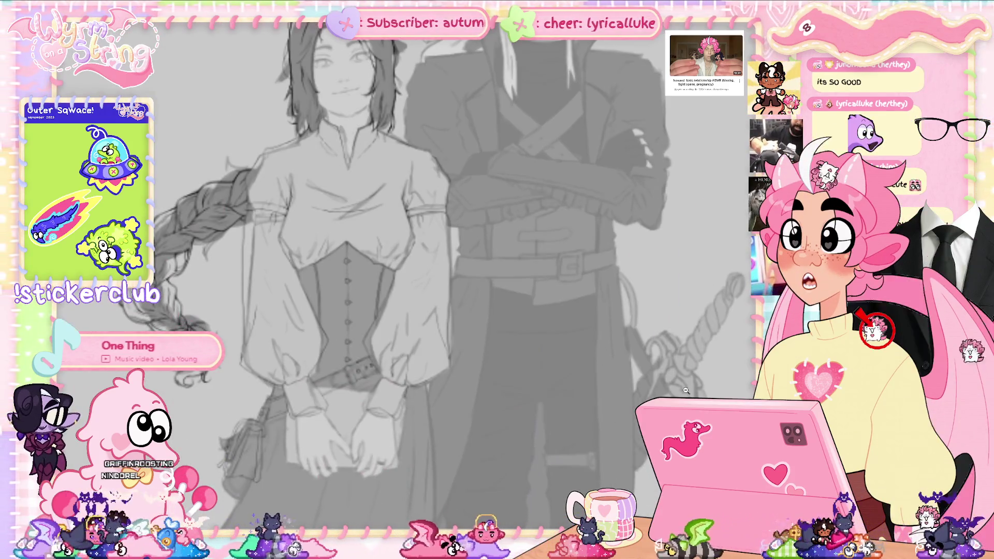
scroll(635, 400, right, 3)
scroll(635, 400, down, 5)
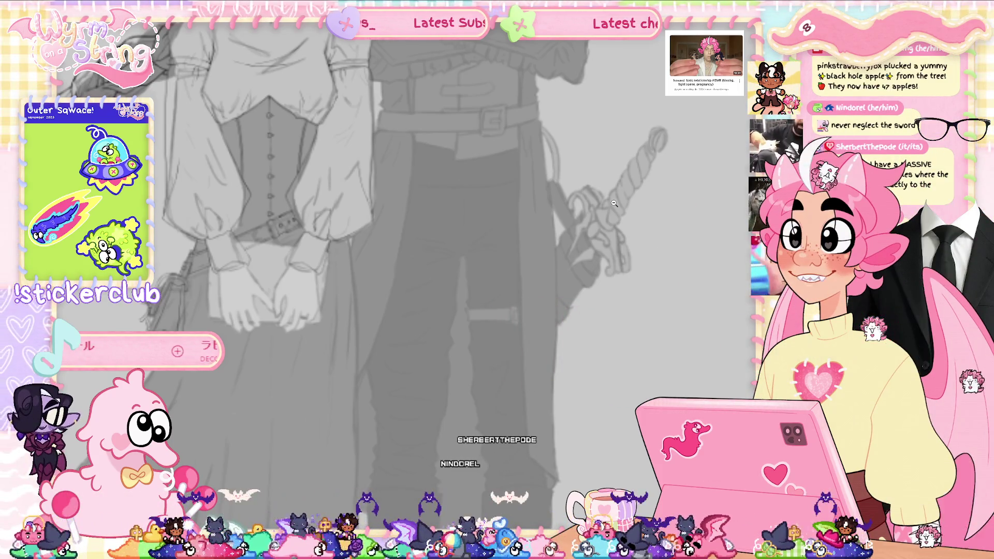
click(281, 210)
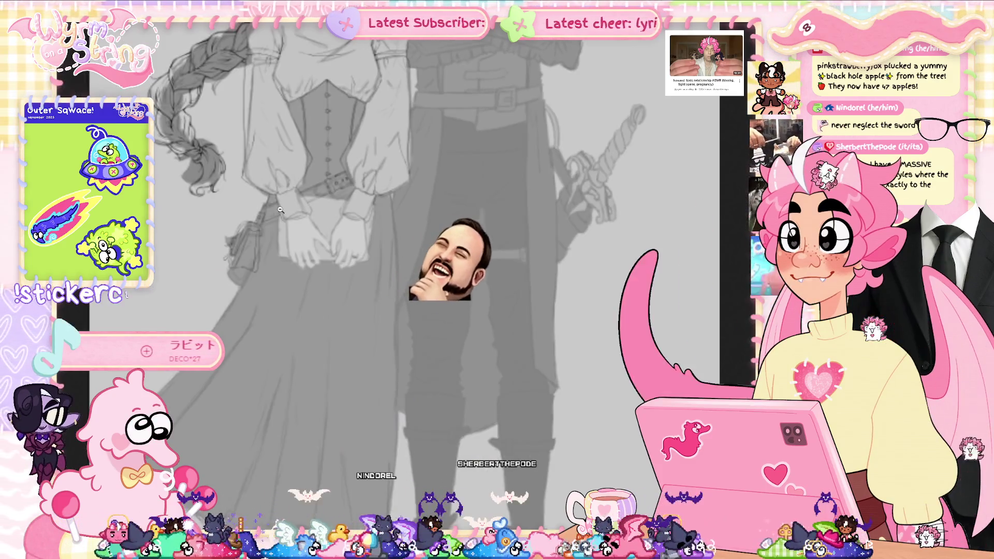
click(280, 210)
click(280, 210)
click(280, 211)
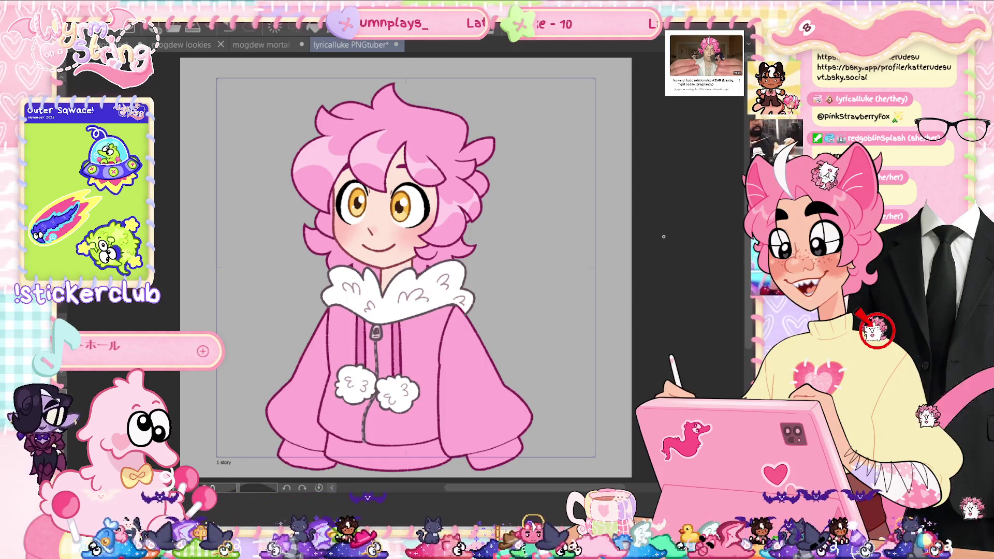
Create a 2500×2000 canvas with the chat screenshot enlarged near the top, side panels hidden
key(ctrl+n)
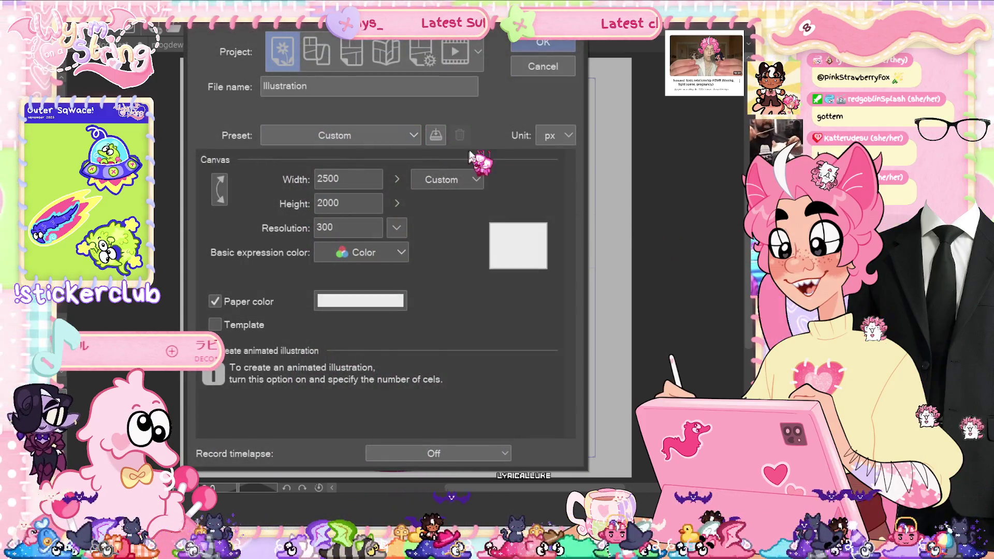
click(550, 46)
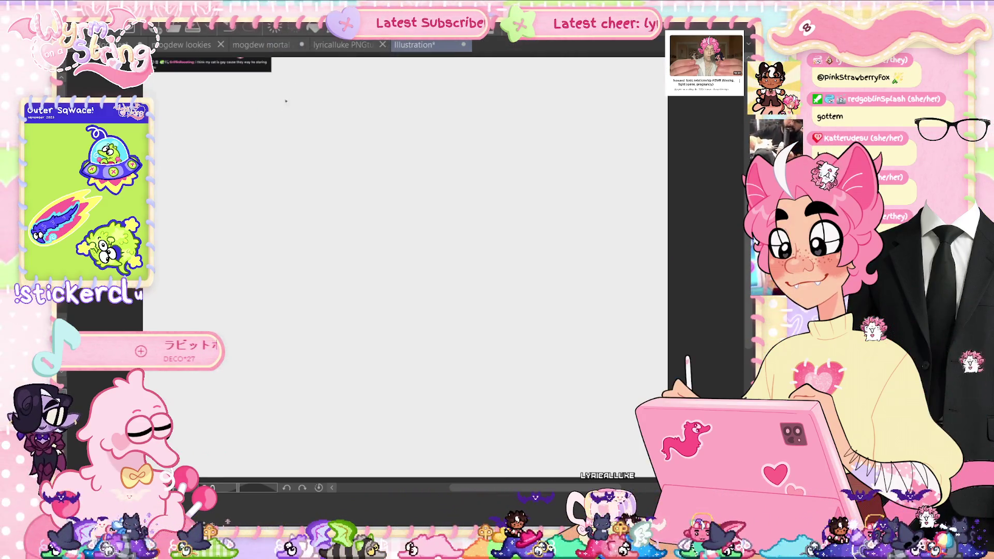
key(ctrl+t)
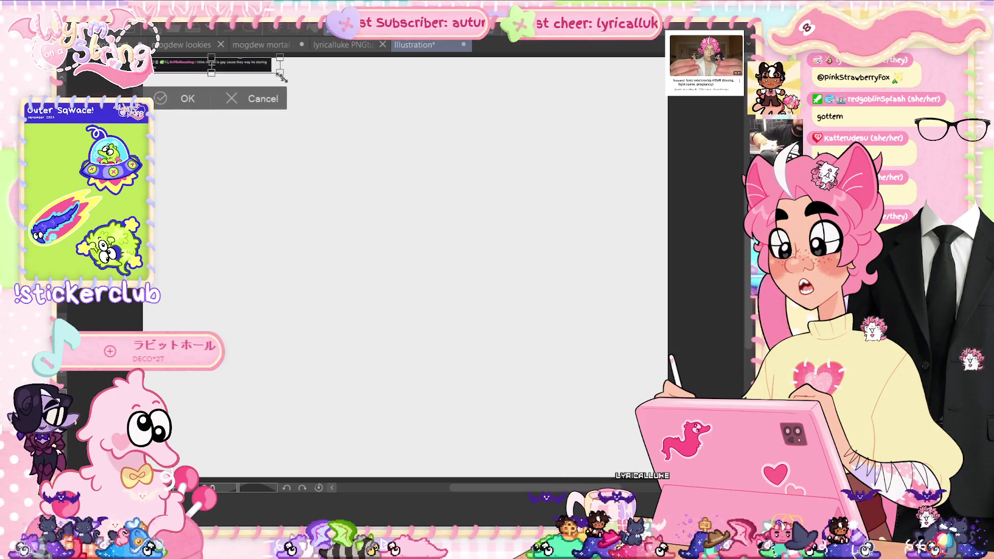
mouse_move(277, 74)
mouse_down()
mouse_move(306, 88)
mouse_move(302, 127)
mouse_up()
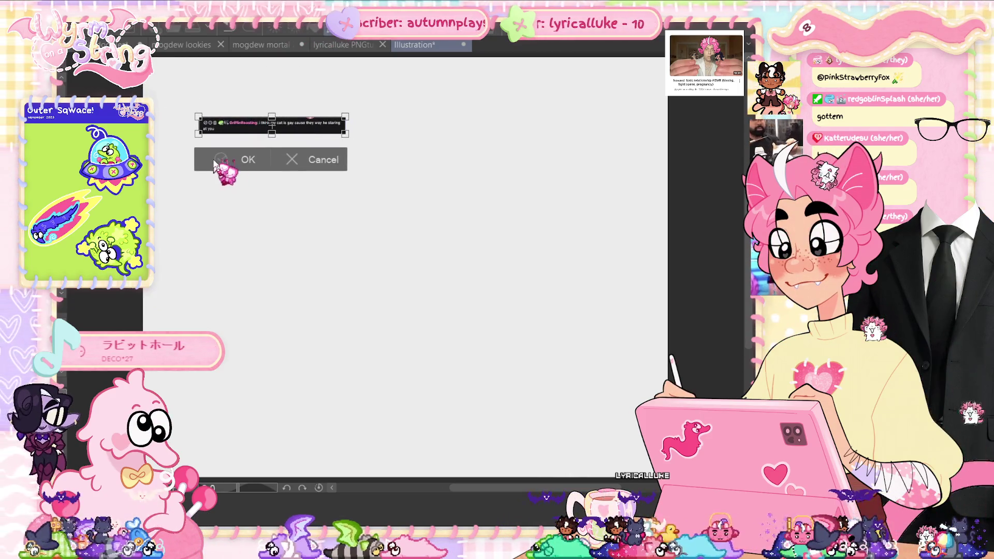
click(215, 164)
key(Tab)
scroll(342, 135, up, 5)
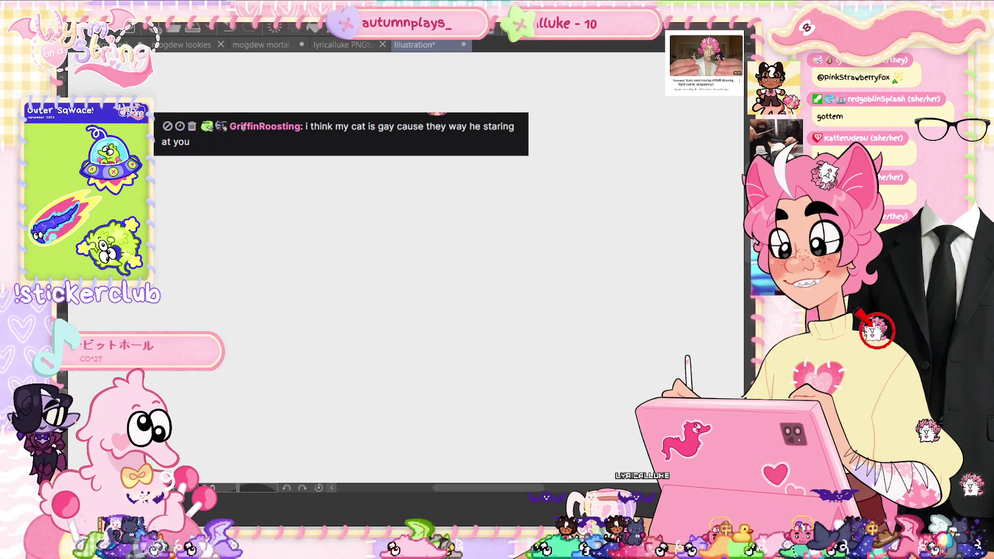
scroll(358, 213, up, 2)
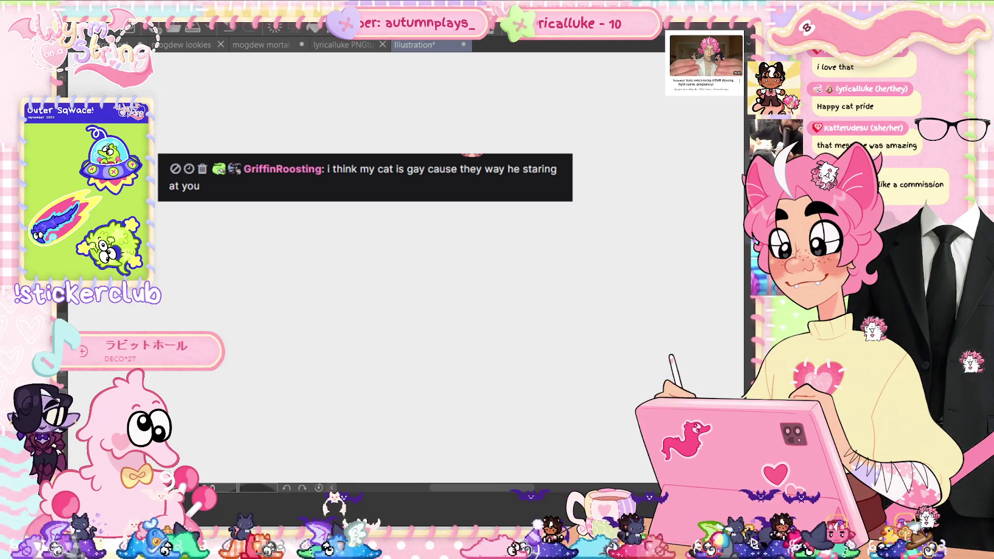
Draw and undo several trial strokes and smile curves until one curve remains below the chat
drag(289, 417, 578, 433)
key(ctrl+z)
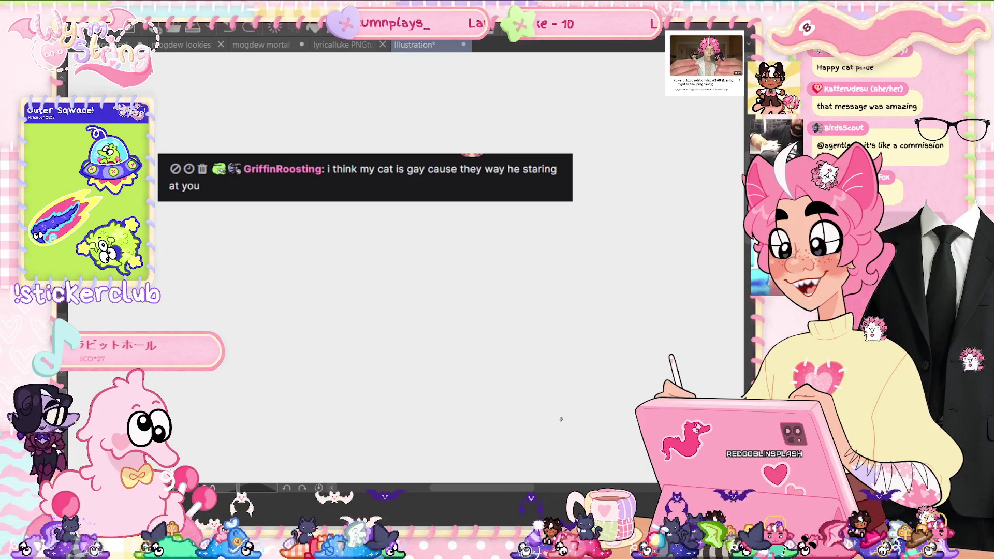
mouse_move(307, 317)
mouse_down()
mouse_move(444, 284)
mouse_move(557, 386)
mouse_up()
key(ctrl+z)
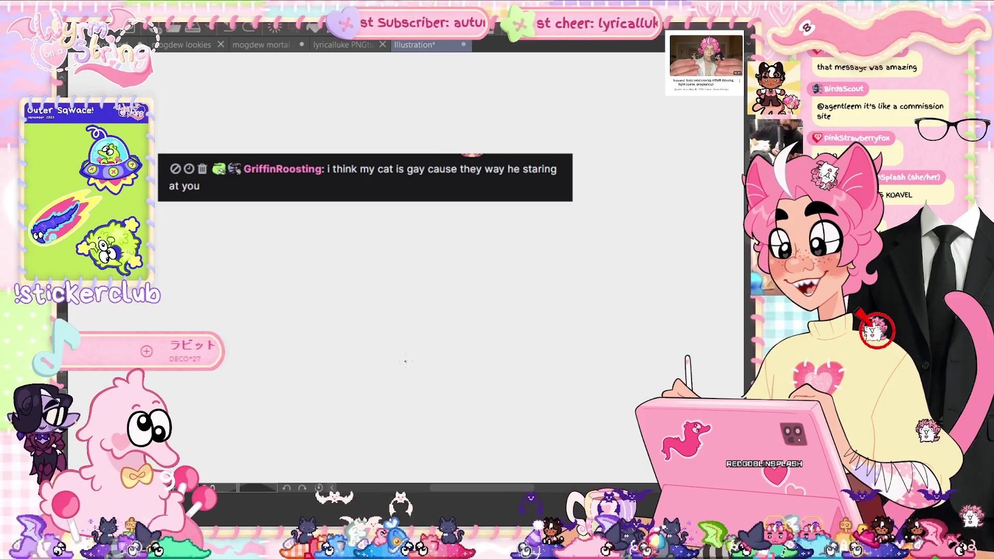
key(ctrl+z)
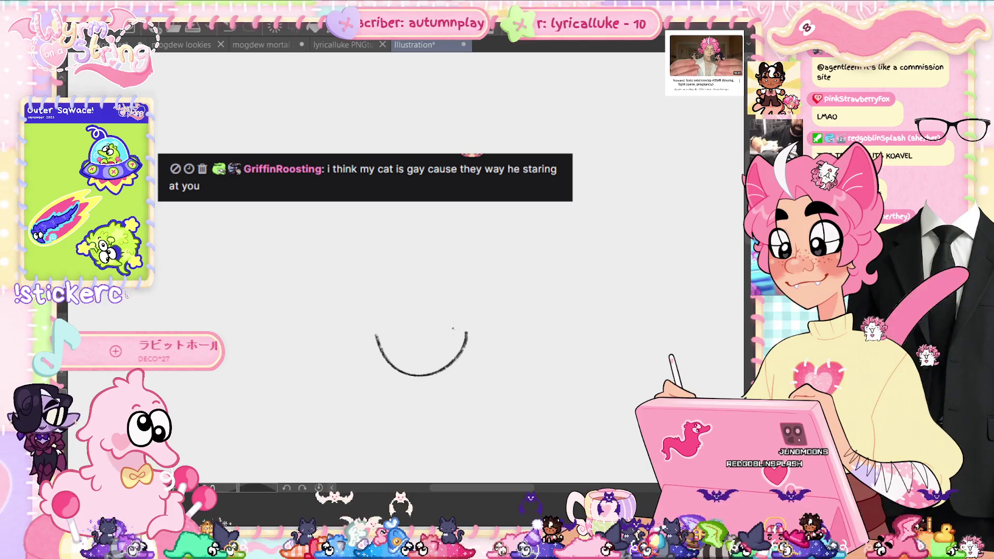
key(ctrl+z)
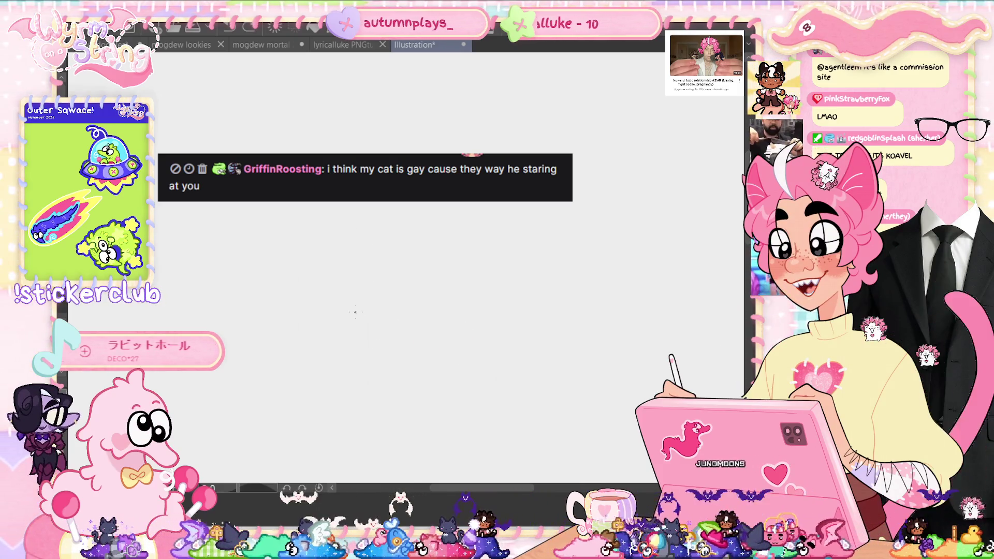
key(ctrl+z)
drag(362, 309, 469, 308)
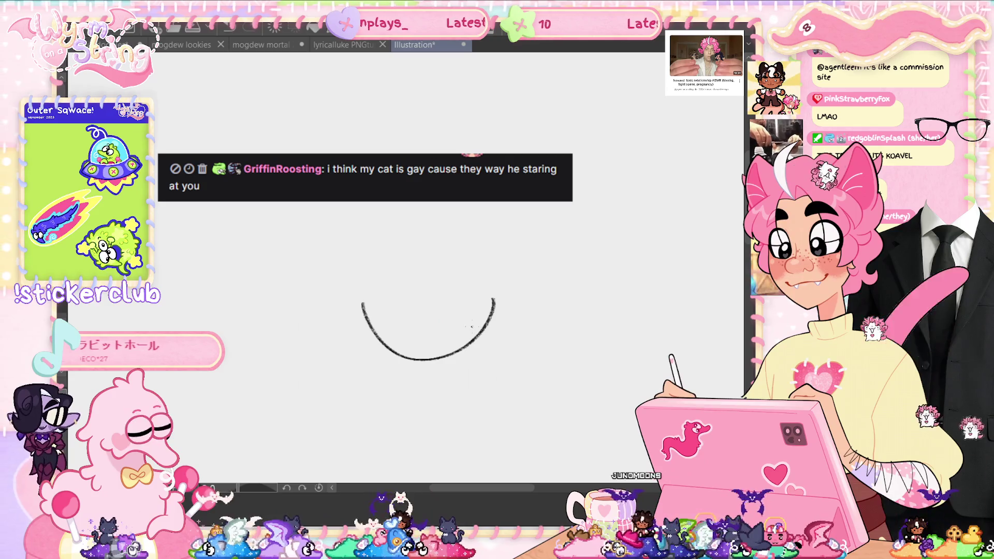
key(ctrl+z)
mouse_move(384, 309)
mouse_down()
mouse_move(477, 333)
mouse_move(500, 317)
mouse_move(478, 362)
mouse_up()
key(ctrl+z)
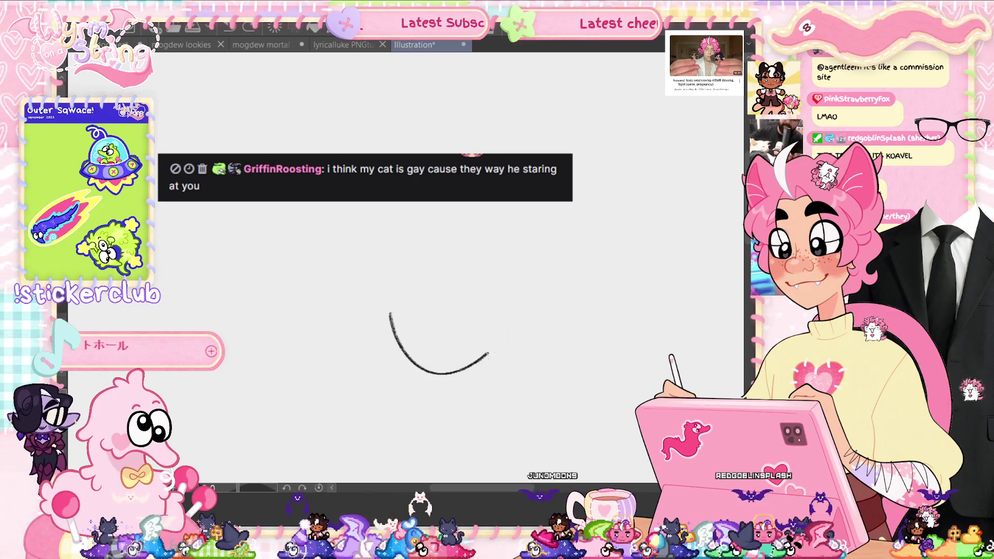
key(ctrl+z)
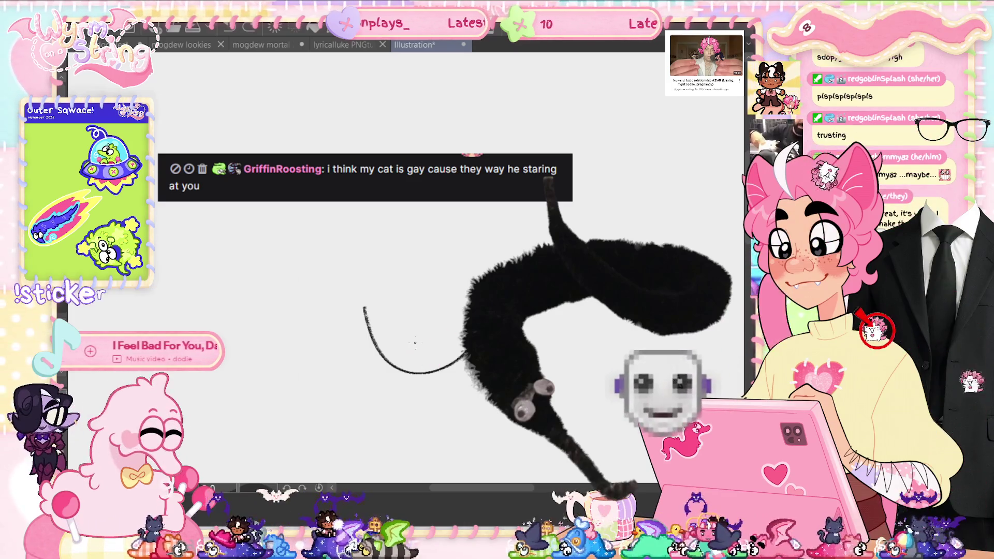
Draw the U-shaped mouth and a left eye dot, discarding an oversized tongue loop
drag(462, 357, 484, 297)
mouse_move(403, 341)
mouse_down()
mouse_move(455, 337)
mouse_move(438, 342)
mouse_move(441, 317)
mouse_up()
key(ctrl+z)
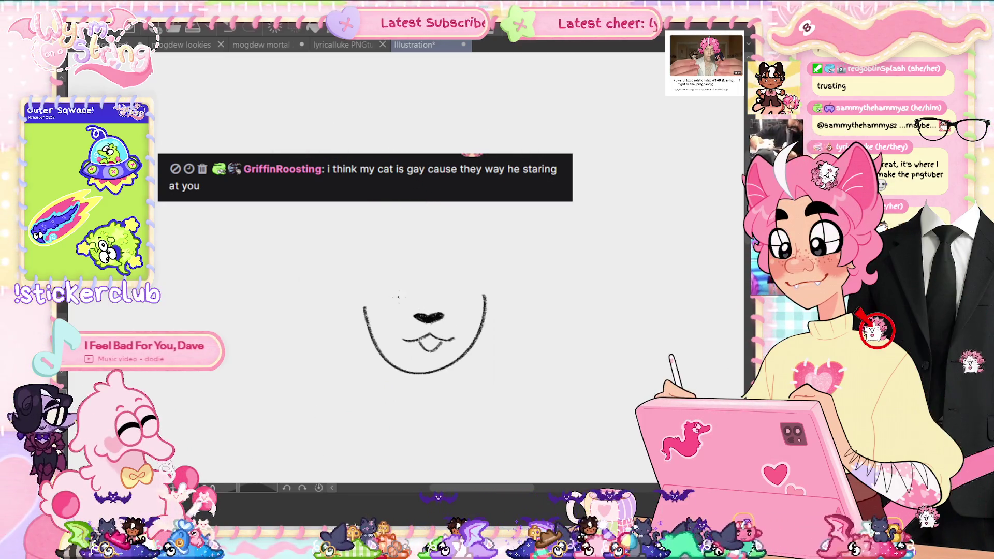
drag(396, 295, 399, 297)
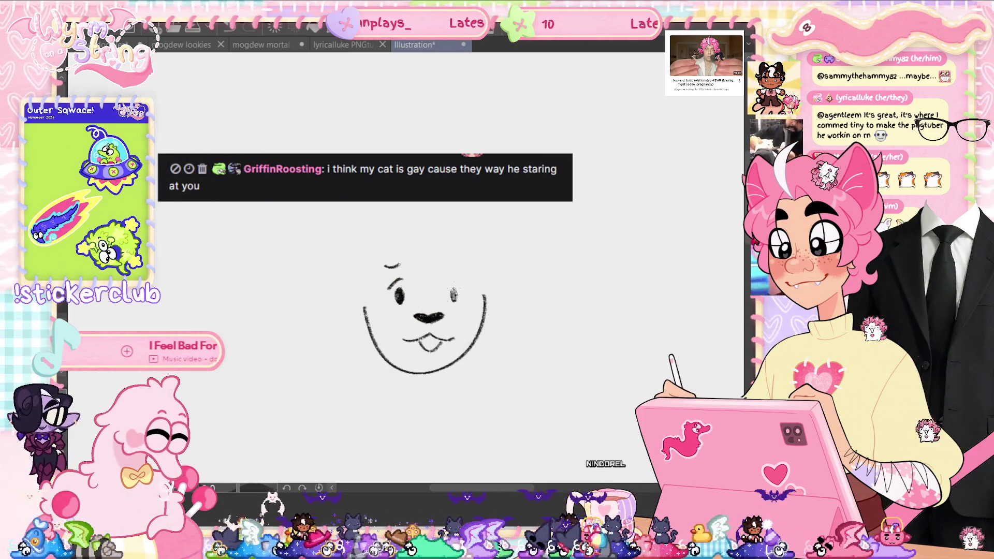
Draw both eyebrows, reposition the left one with a transform, and extend the mouth ends
drag(447, 287, 464, 286)
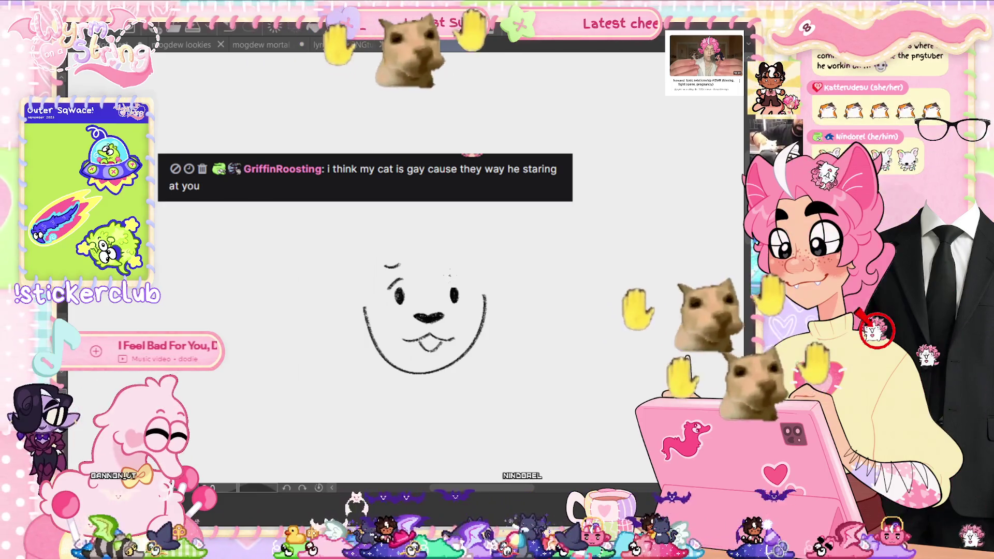
key(ctrl+z)
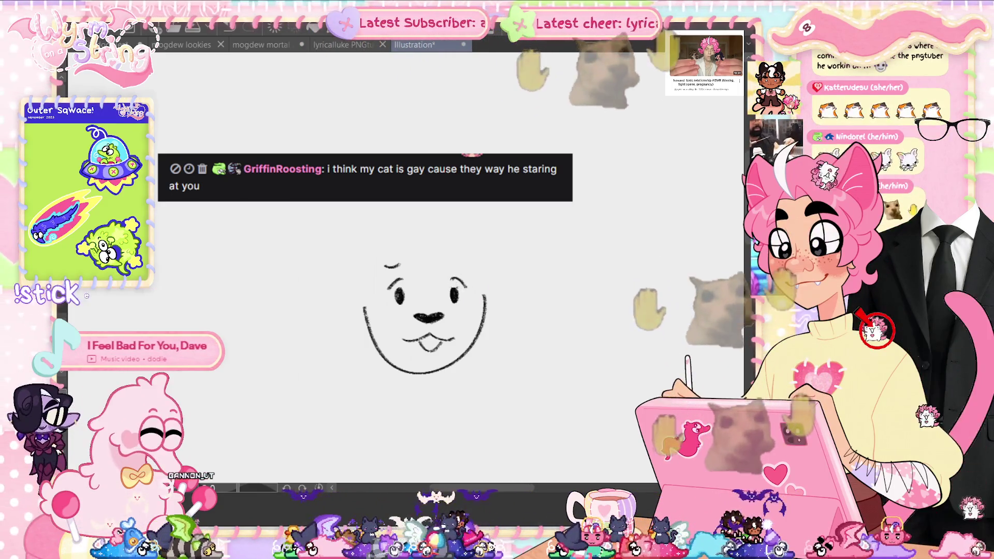
drag(450, 282, 465, 288)
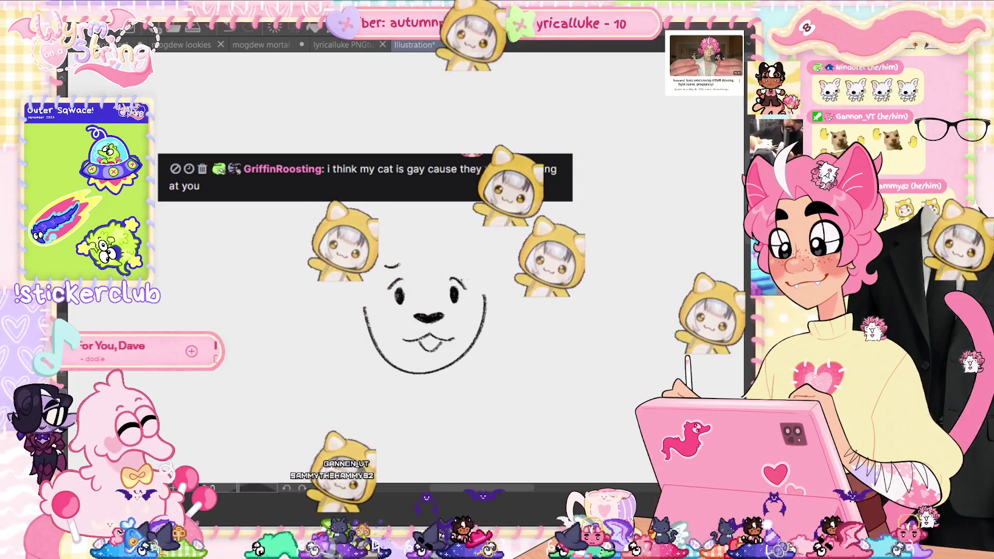
drag(407, 266, 404, 278)
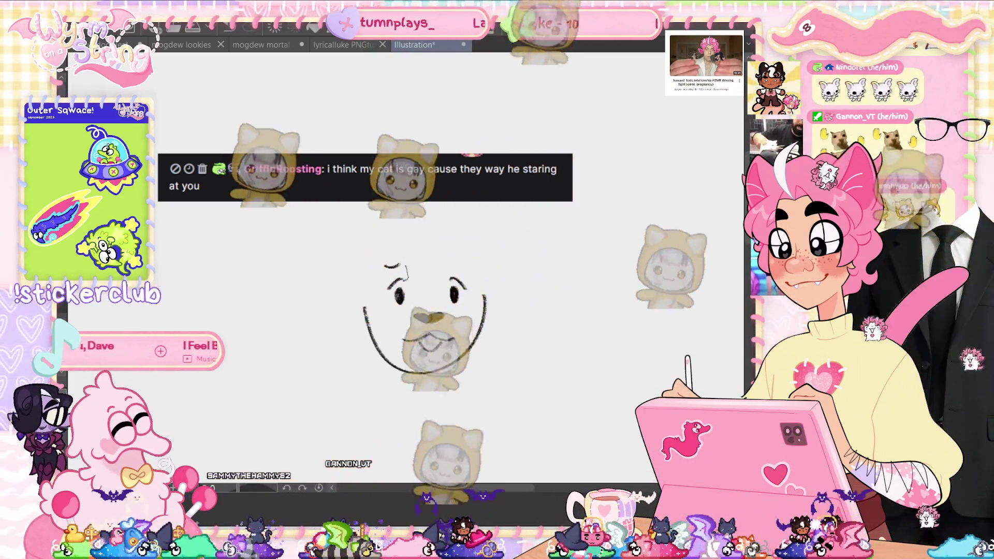
drag(409, 236, 373, 298)
key(ctrl+t)
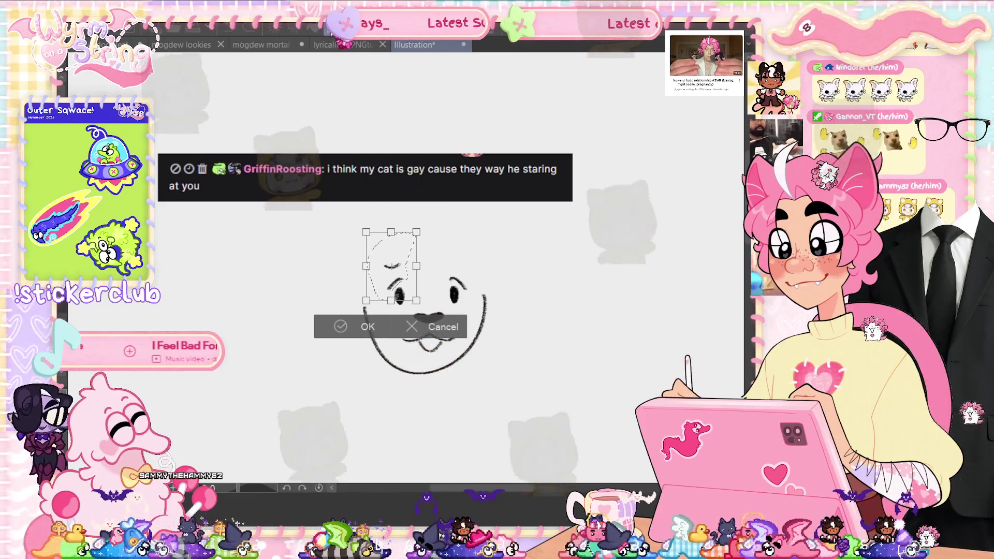
key(Return)
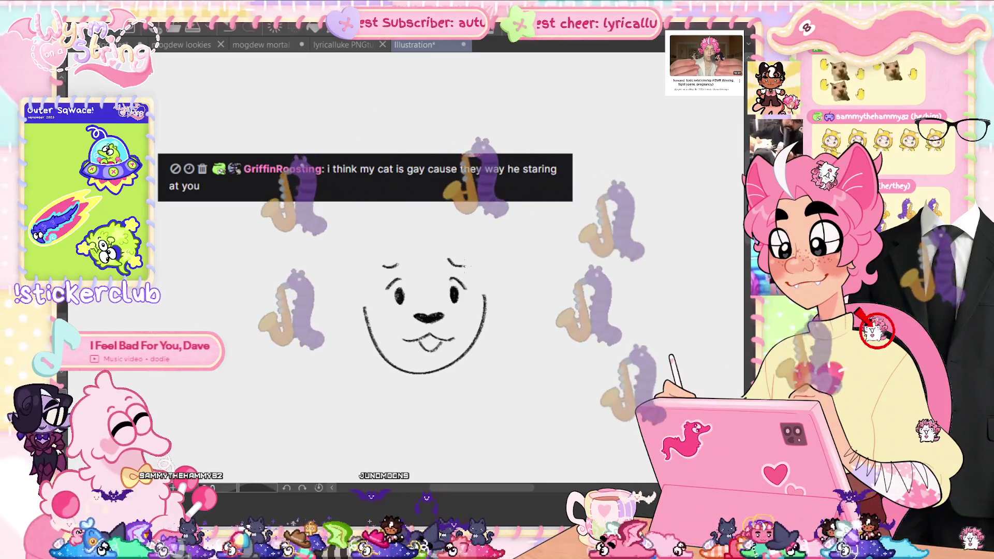
drag(451, 262, 465, 265)
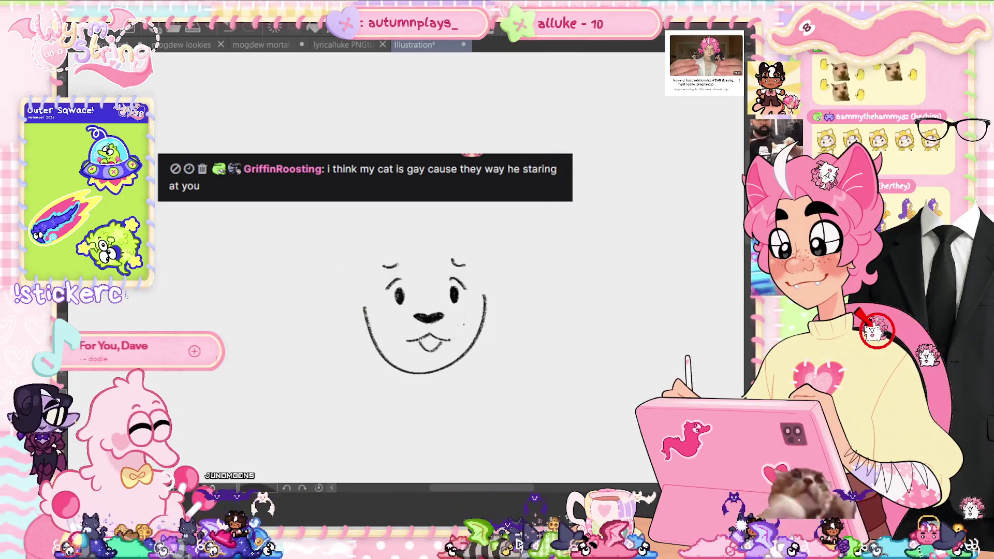
mouse_move(445, 340)
mouse_down()
mouse_move(454, 338)
mouse_move(404, 339)
mouse_up()
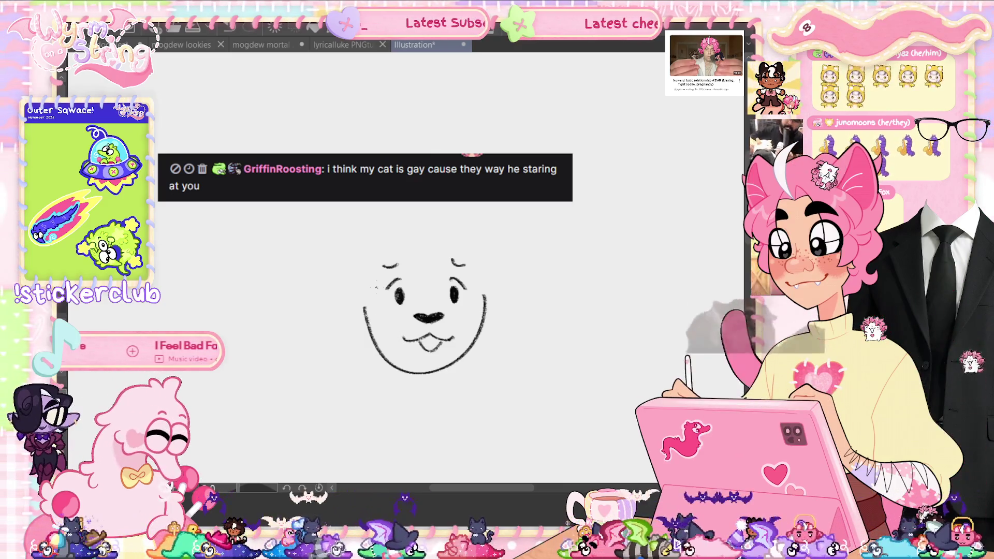
Draw whiskers on both sides of the face and a small rectangle and oval above the head
mouse_move(374, 317)
mouse_down()
mouse_move(344, 319)
mouse_move(343, 338)
mouse_up()
drag(486, 314, 506, 312)
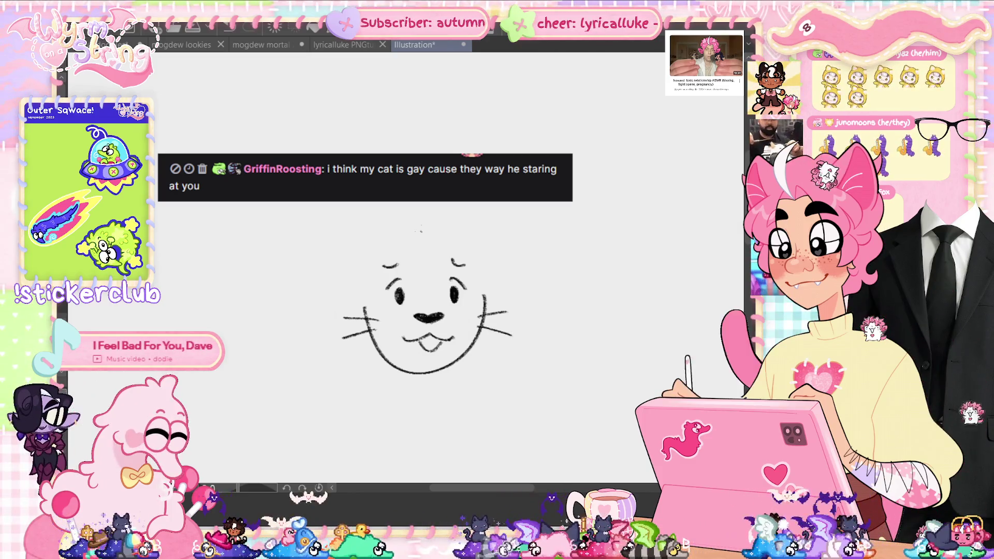
mouse_move(410, 254)
mouse_down()
mouse_move(441, 254)
mouse_move(424, 256)
mouse_up()
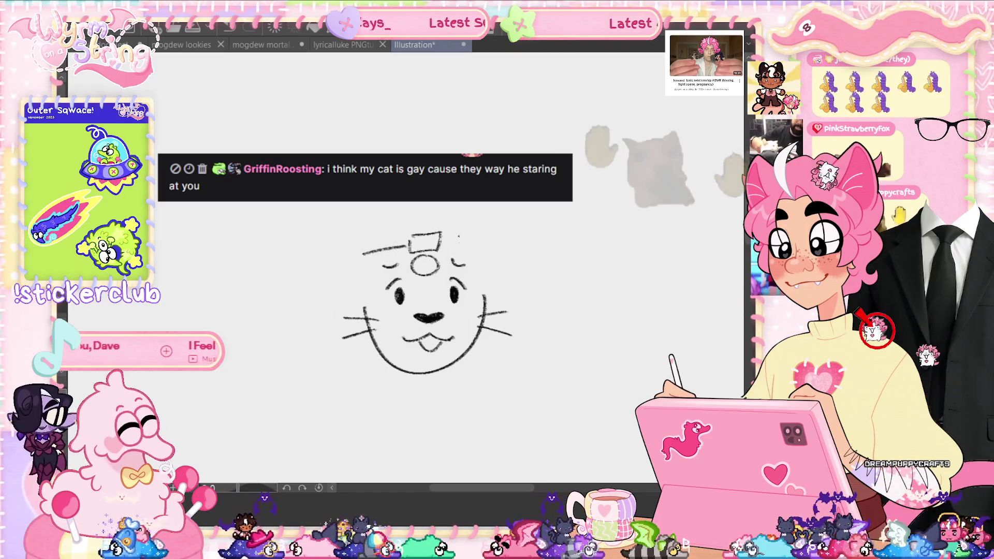
Redraw the head outline on each side of the rectangle and lasso the nose
drag(363, 255, 409, 248)
drag(443, 243, 478, 249)
key(ctrl+z)
key(ctrl+z)
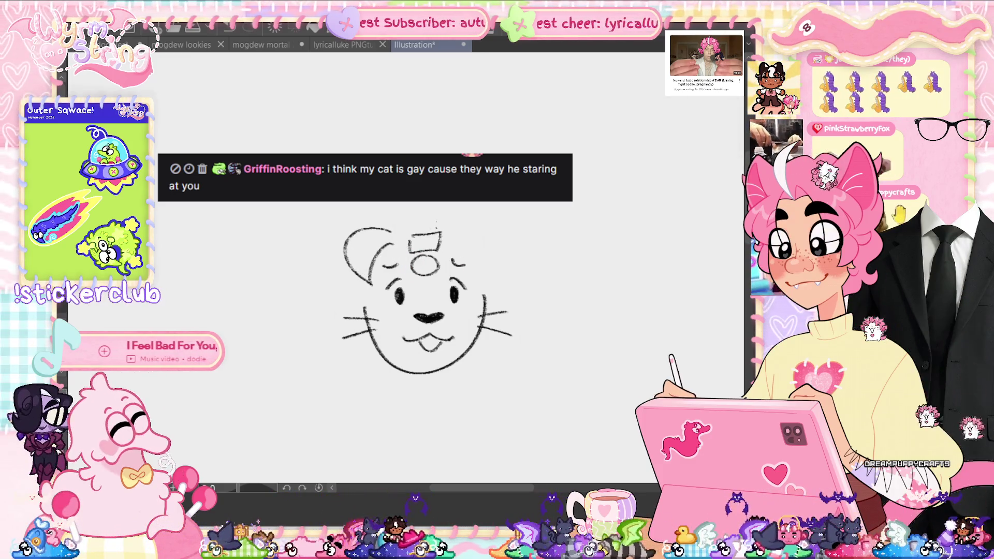
drag(441, 241, 473, 248)
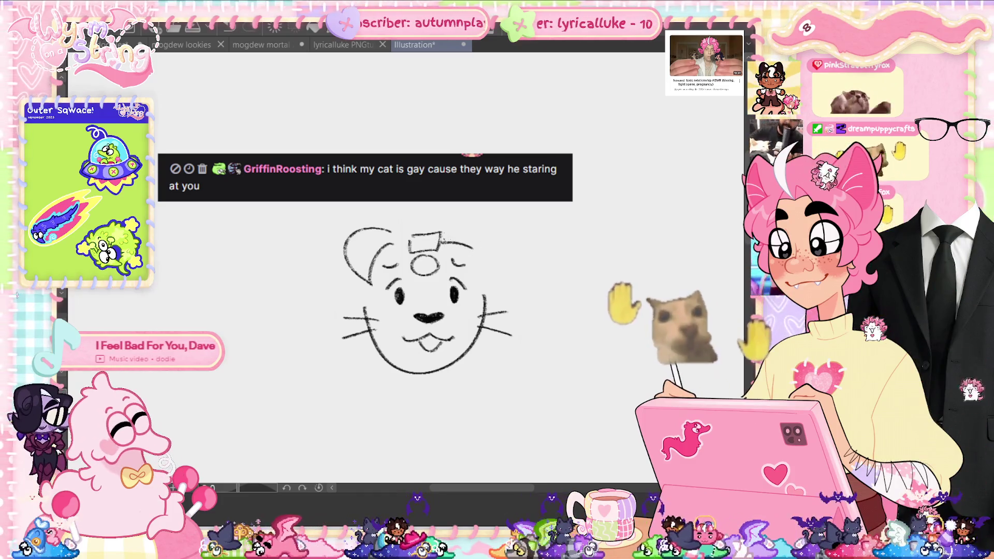
drag(378, 251, 410, 241)
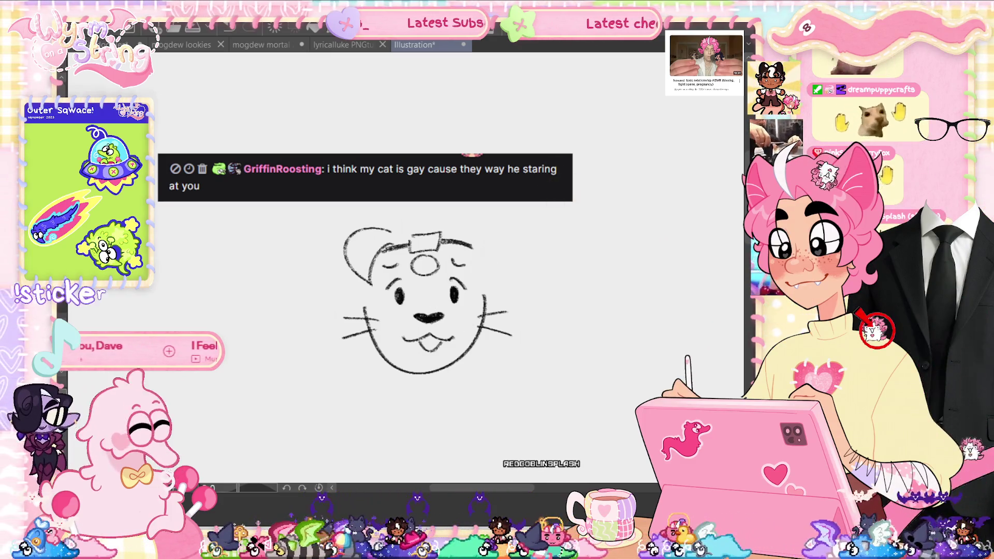
drag(437, 311, 427, 331)
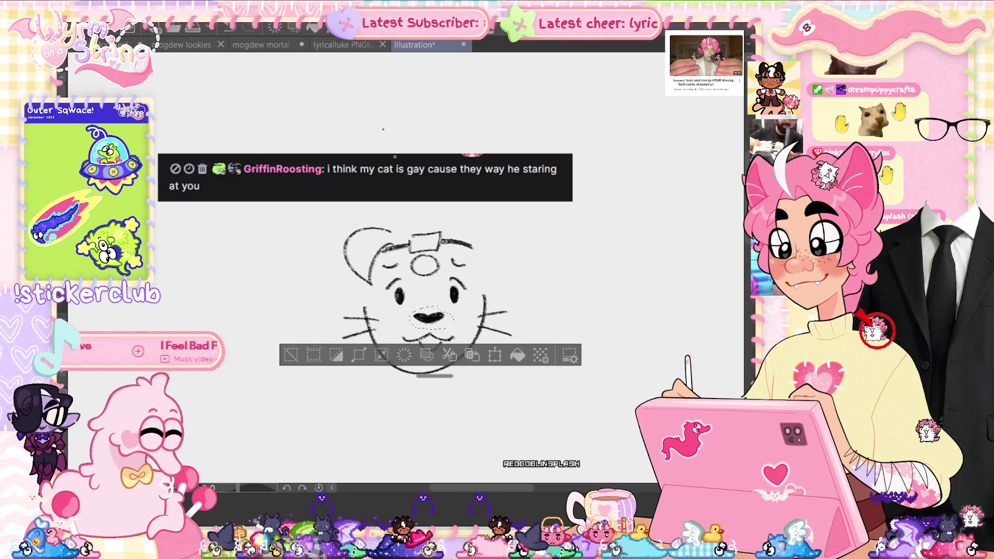
Transform the selected nose, sketch fluffy hair on the left, erase cheek strays, and start an arm
key(ctrl+t)
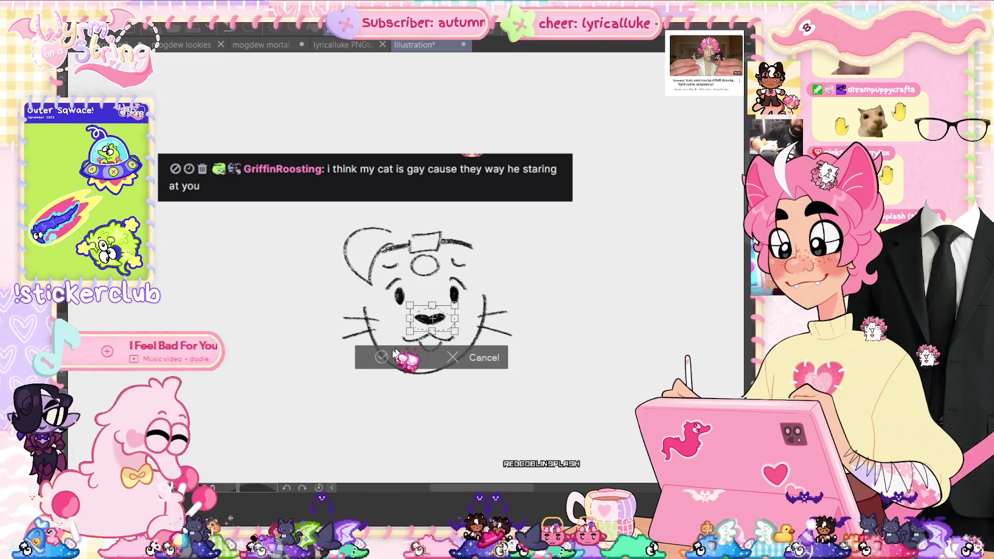
click(402, 356)
key(ctrl+d)
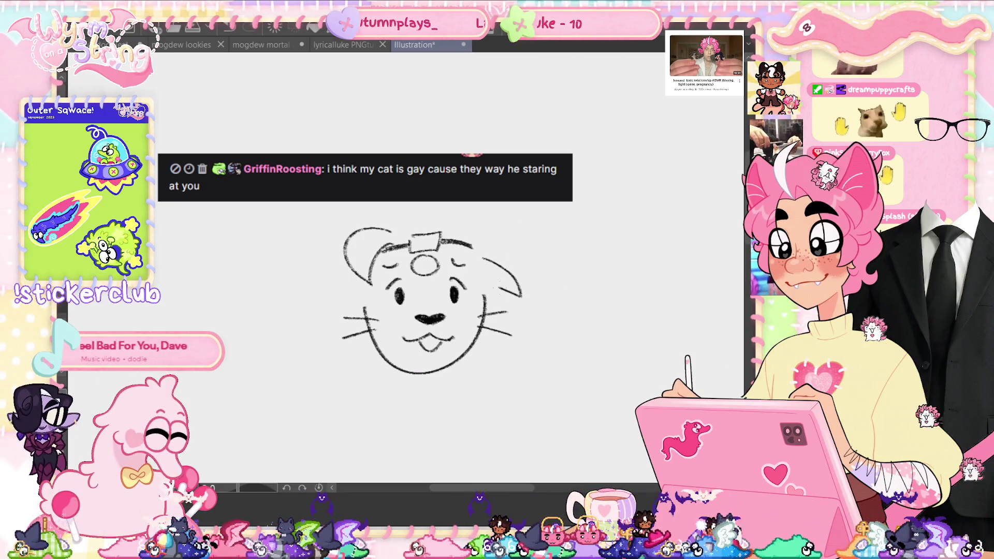
drag(363, 265, 317, 304)
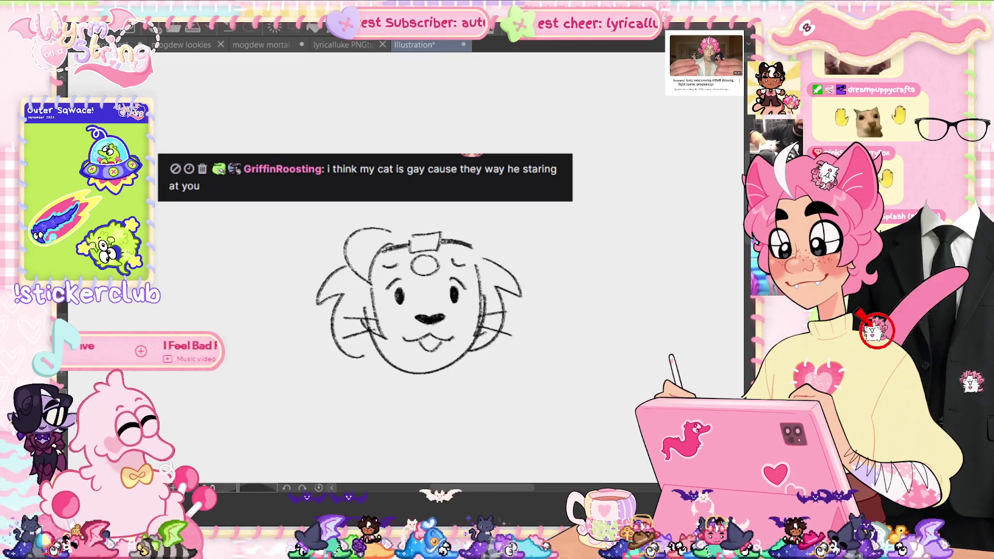
drag(383, 324, 368, 293)
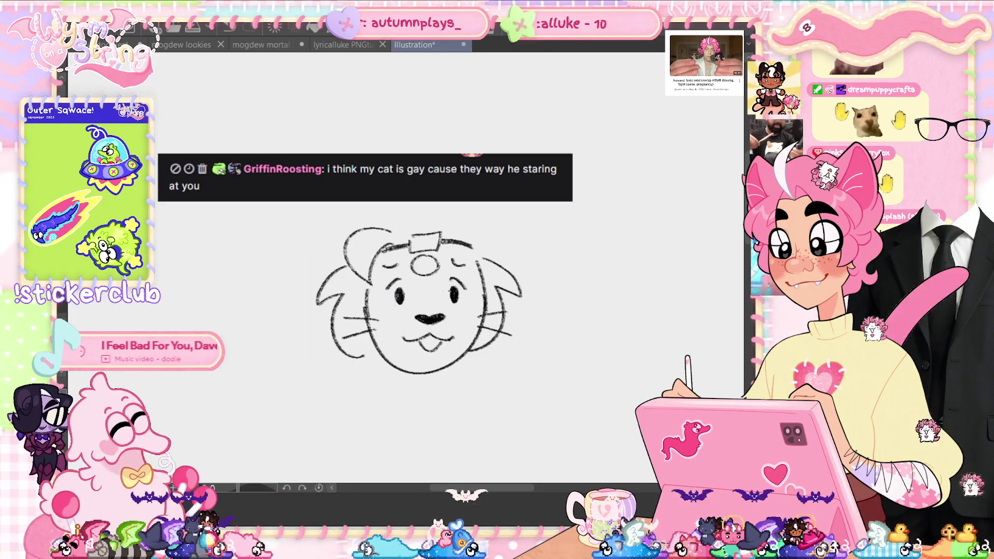
drag(356, 407, 386, 472)
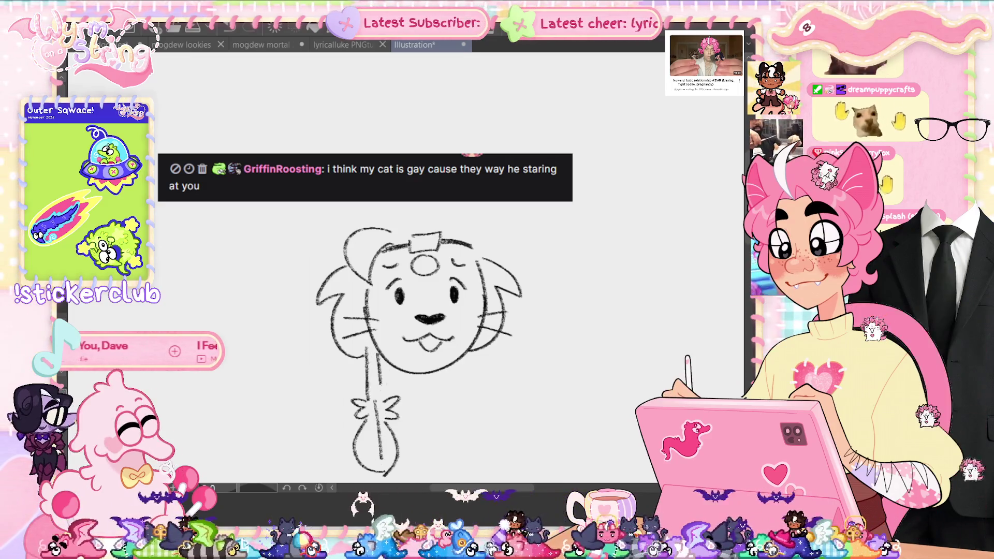
Draw a small hand right of the neck and redraw the belly line slightly higher
mouse_move(475, 397)
mouse_down()
mouse_move(478, 413)
mouse_move(491, 414)
mouse_up()
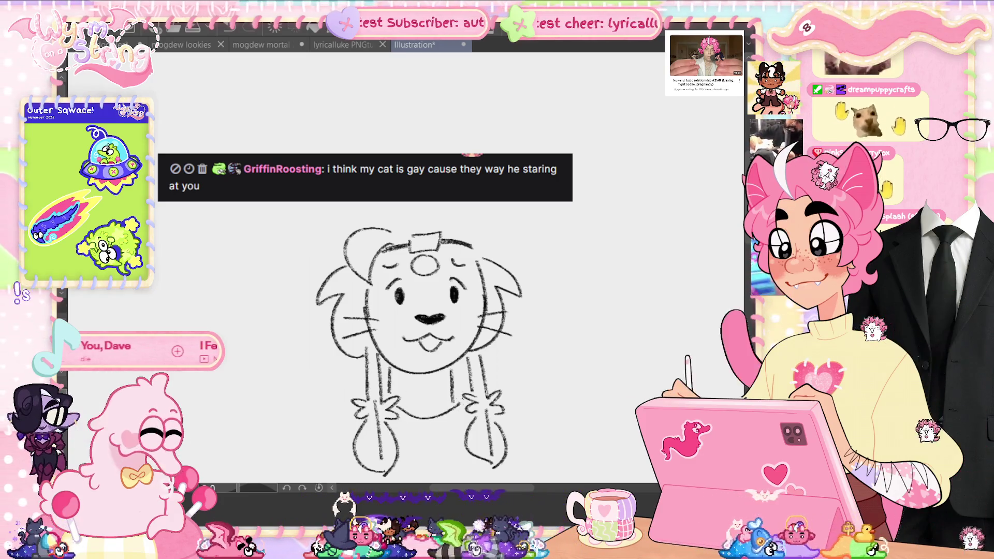
key(ctrl+z)
drag(398, 410, 452, 402)
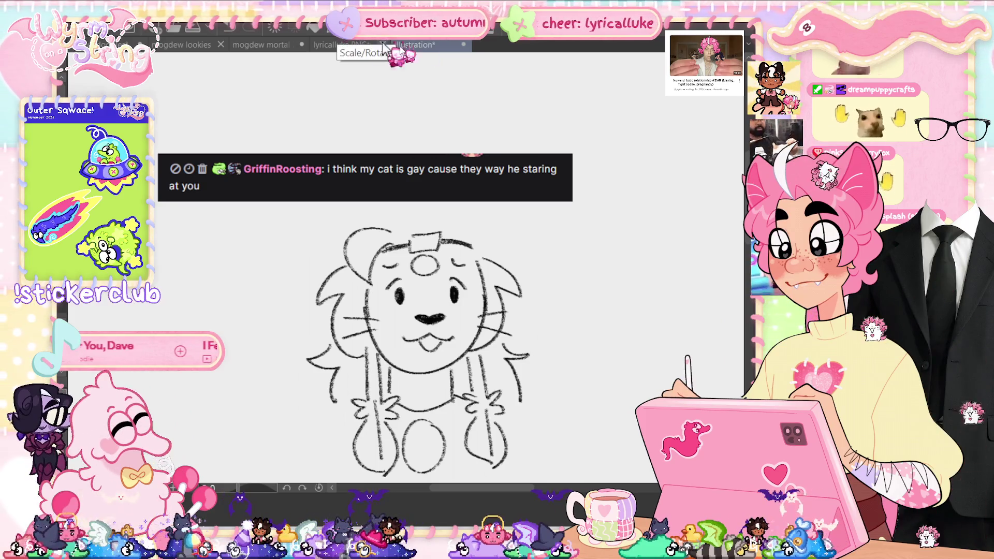
Move the chat-message image up and to the left
key(ctrl+t)
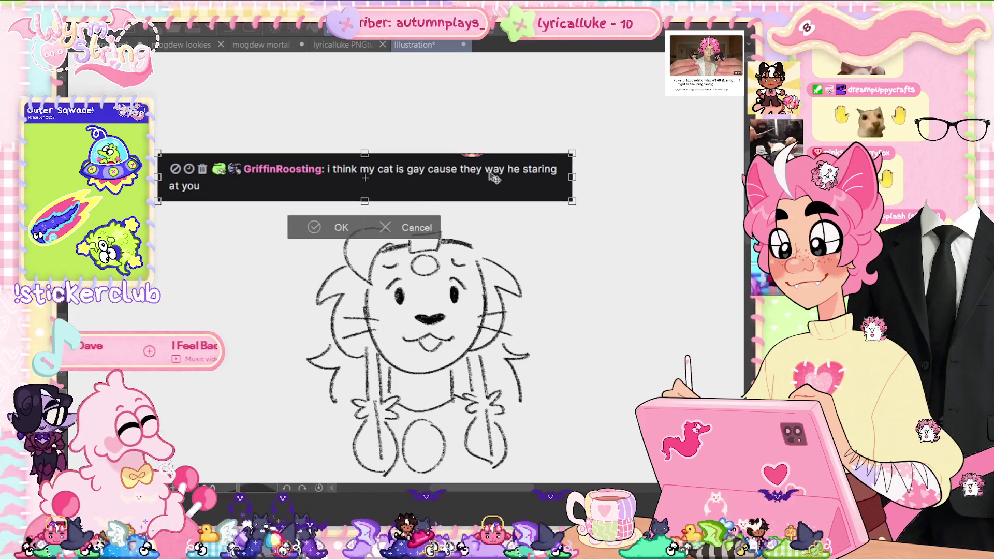
drag(492, 177, 477, 160)
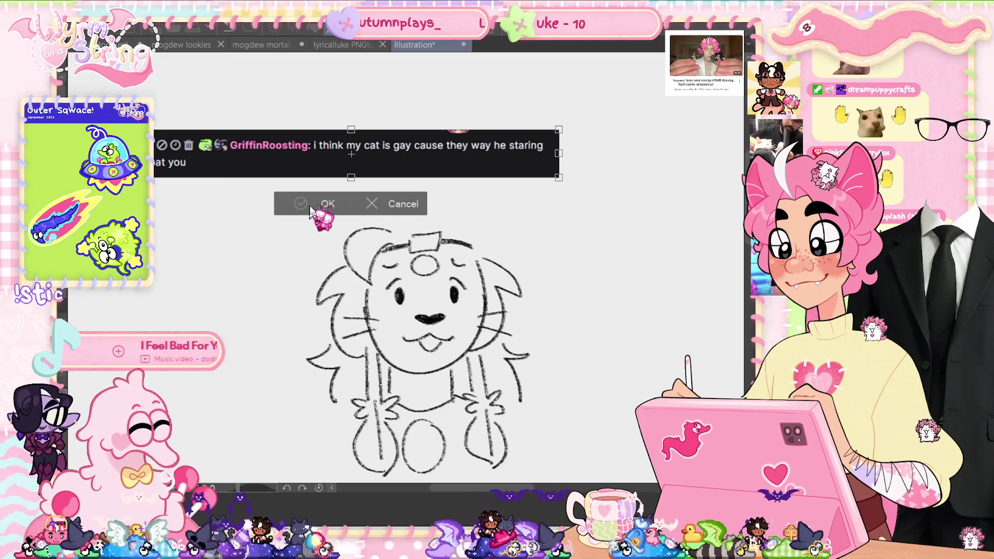
click(328, 204)
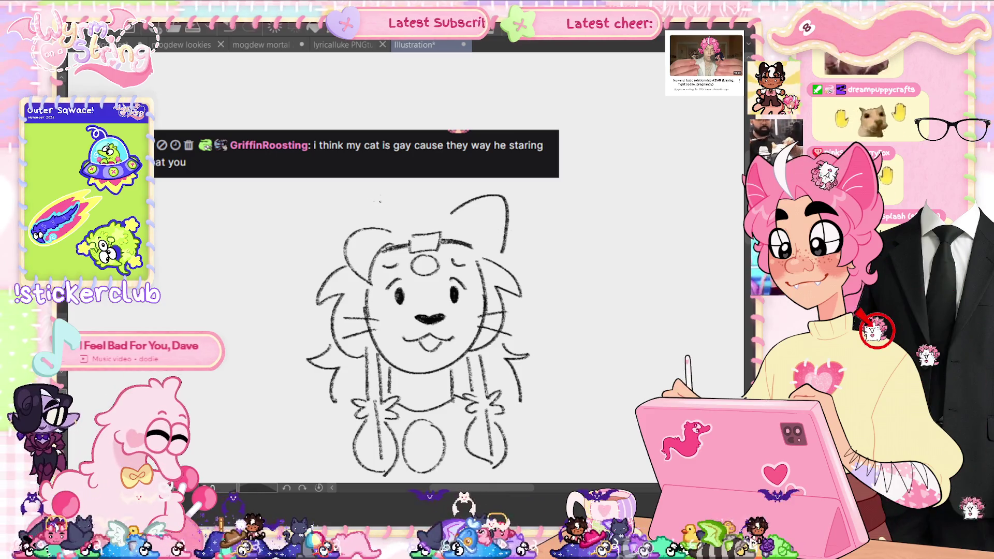
Redraw the cat's ear as an arch, then pen a cap with crown, curved edge and seams
drag(343, 196, 335, 254)
key(ctrl+z)
key(ctrl+z)
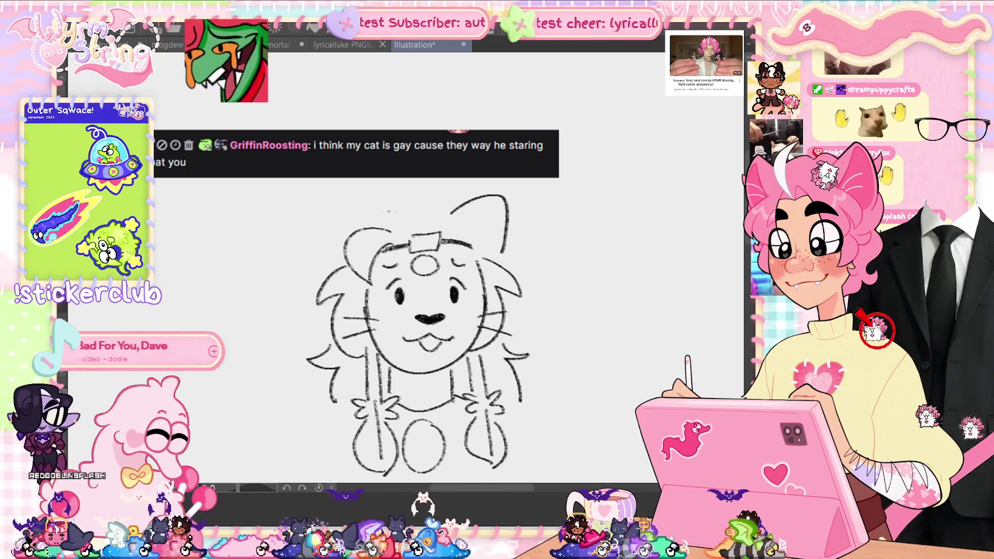
drag(391, 210, 331, 254)
key(ctrl+z)
mouse_move(398, 214)
mouse_down()
mouse_move(370, 205)
mouse_move(335, 236)
mouse_up()
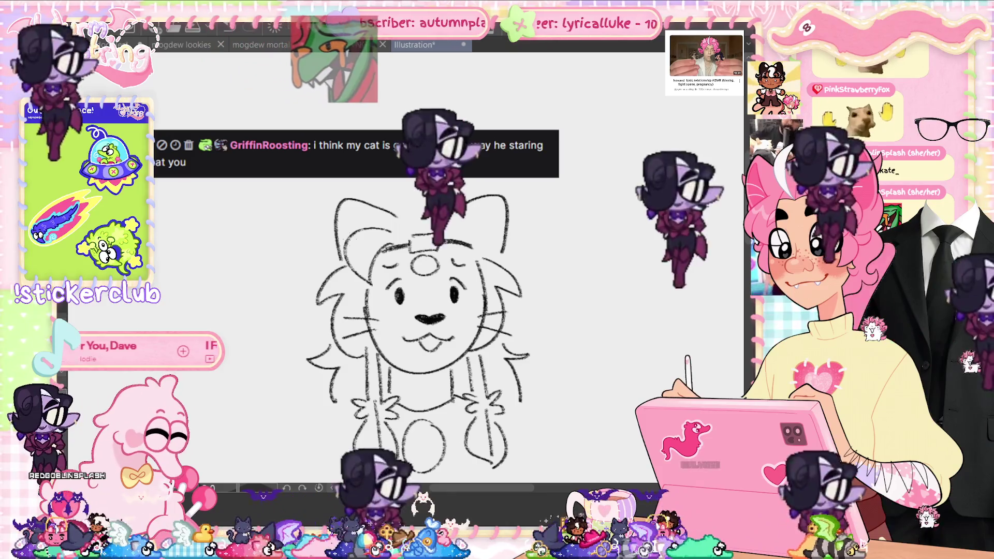
drag(389, 220, 457, 222)
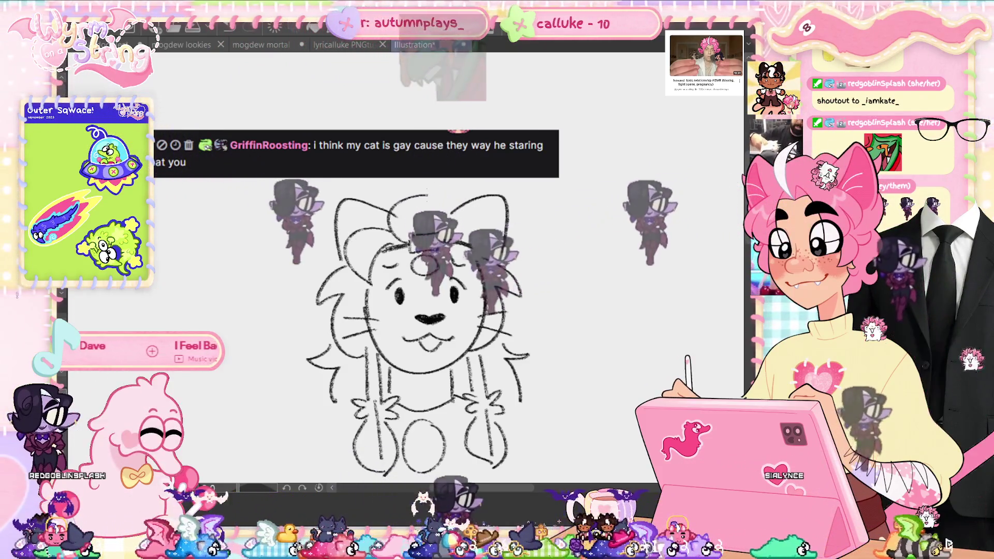
drag(389, 234, 370, 283)
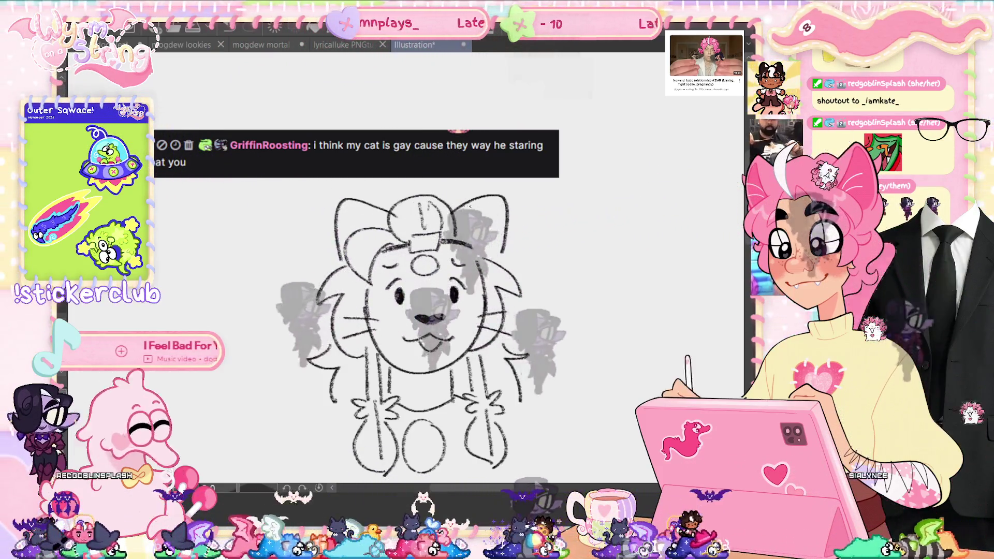
mouse_move(409, 206)
mouse_down()
mouse_move(411, 233)
mouse_move(443, 230)
mouse_up()
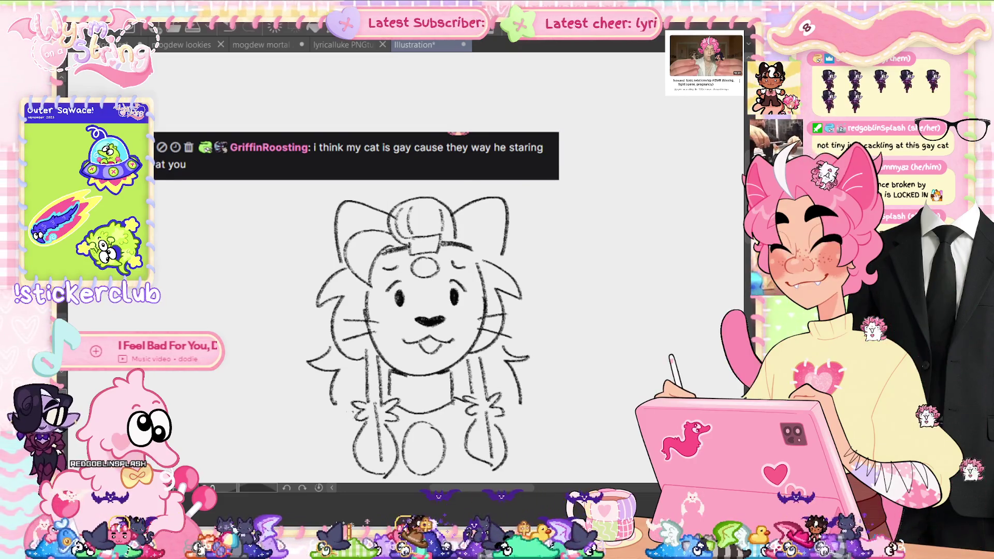
Draw the shoulder lines, the right torso side and fluffy fur at the left shoulder
drag(354, 412, 306, 429)
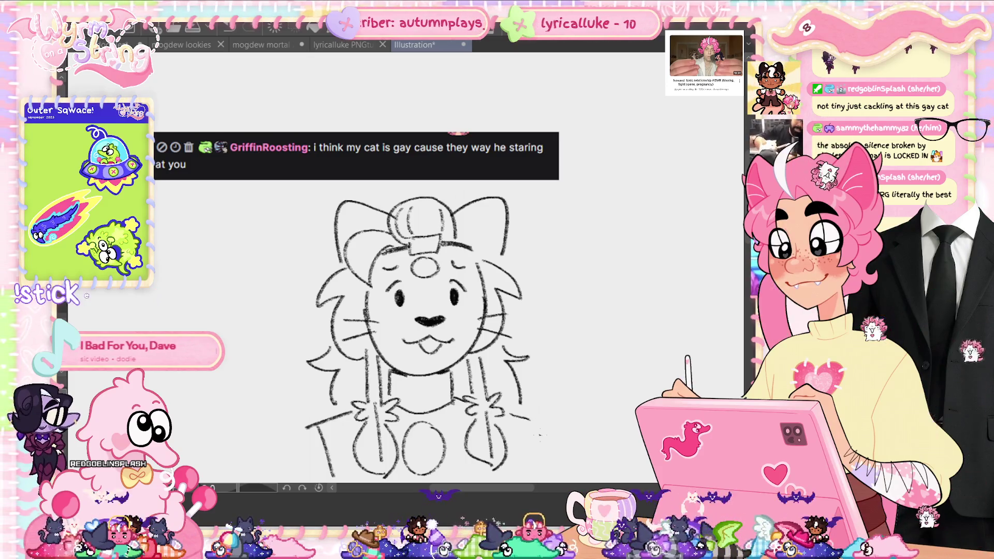
drag(532, 417, 537, 479)
drag(564, 421, 540, 426)
mouse_move(307, 423)
mouse_down()
mouse_move(276, 451)
mouse_move(280, 471)
mouse_up()
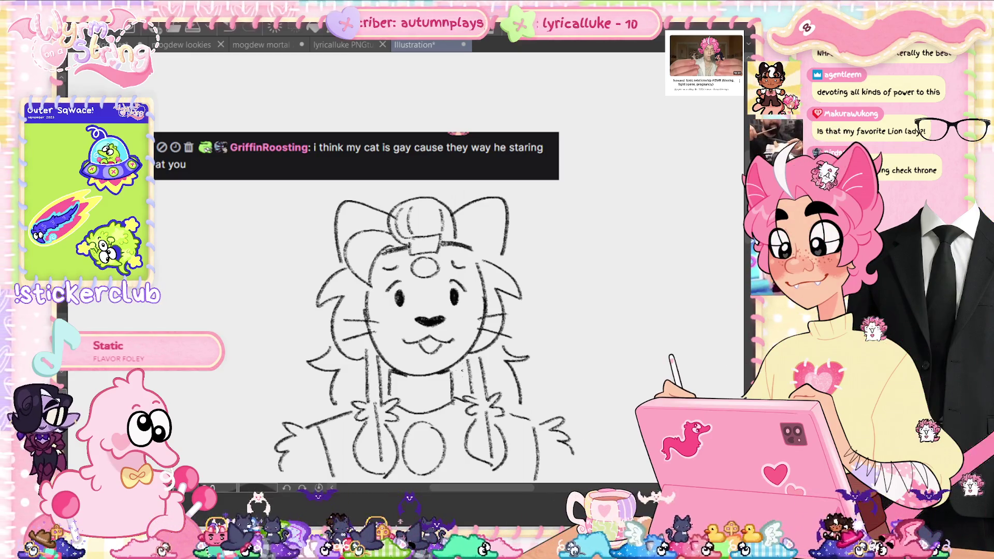
Shift the view and draw a rounded arch for a new head right of the cat
drag(524, 496, 513, 496)
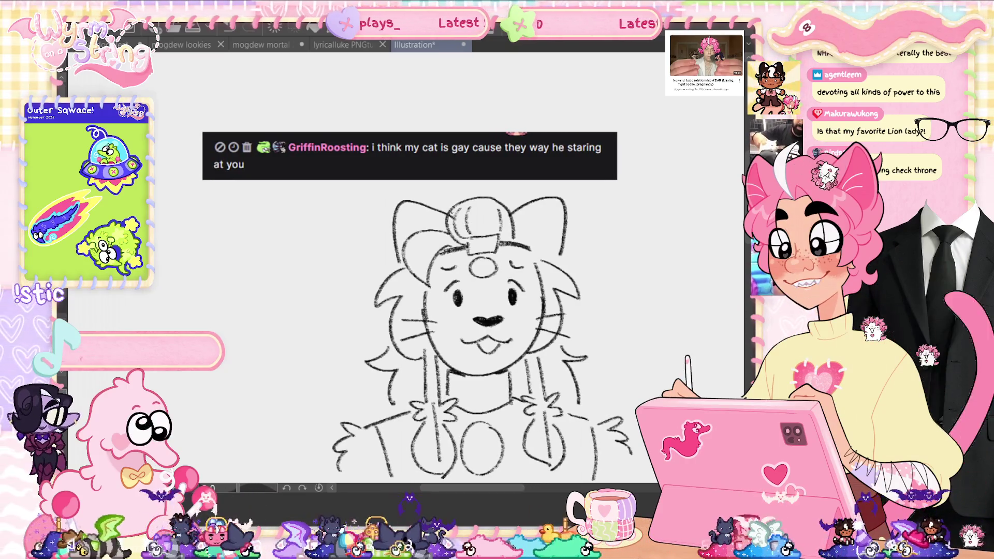
drag(514, 496, 526, 496)
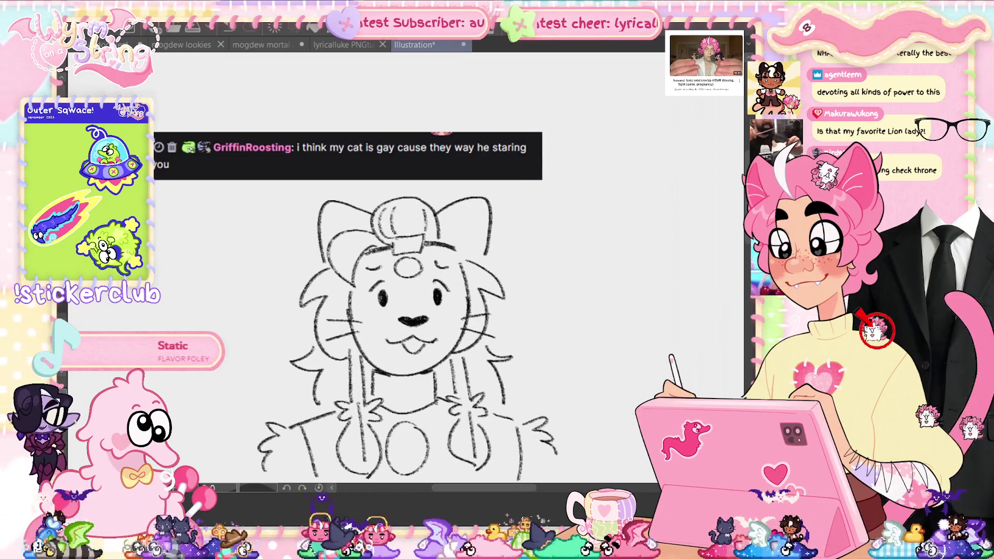
drag(515, 496, 529, 496)
scroll(337, 311, right, 1)
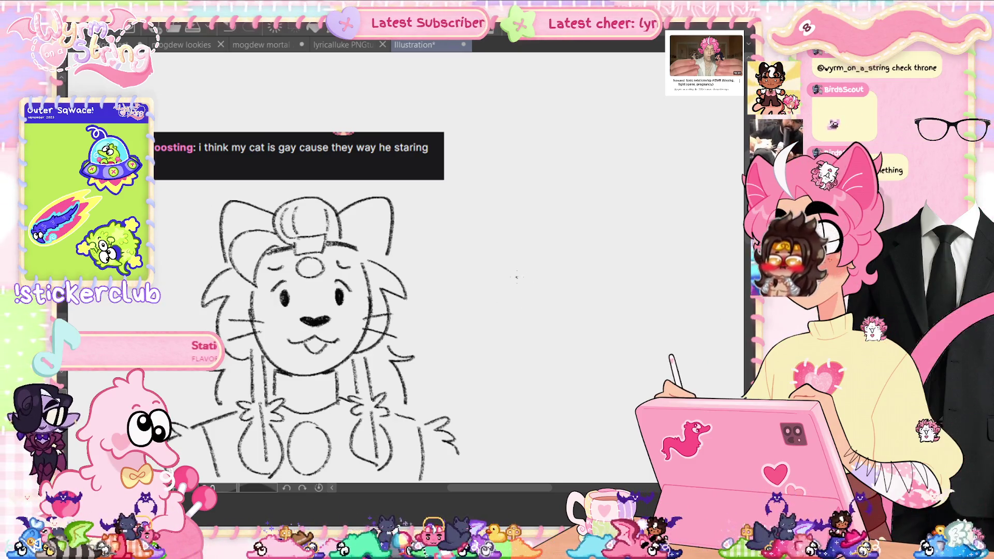
key(ctrl+z)
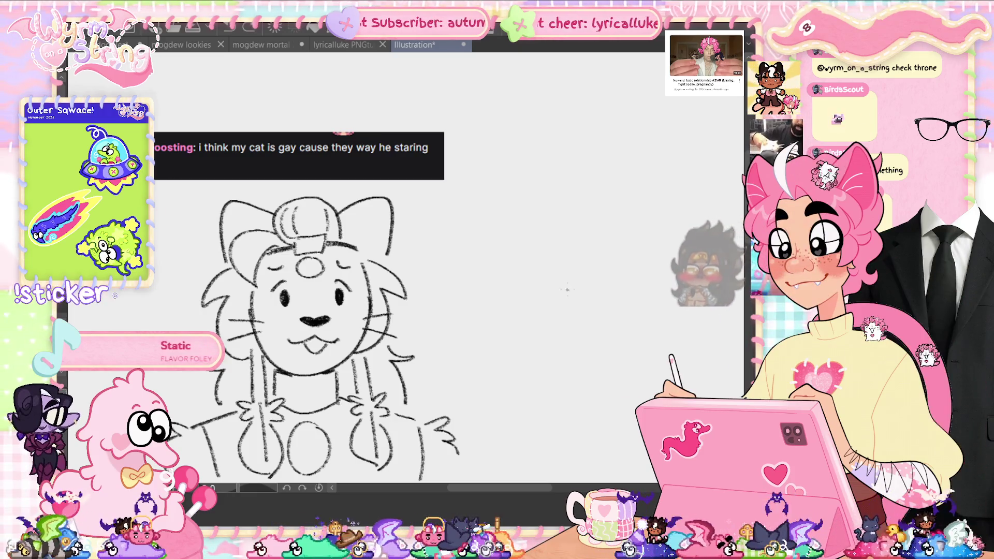
drag(514, 337, 568, 290)
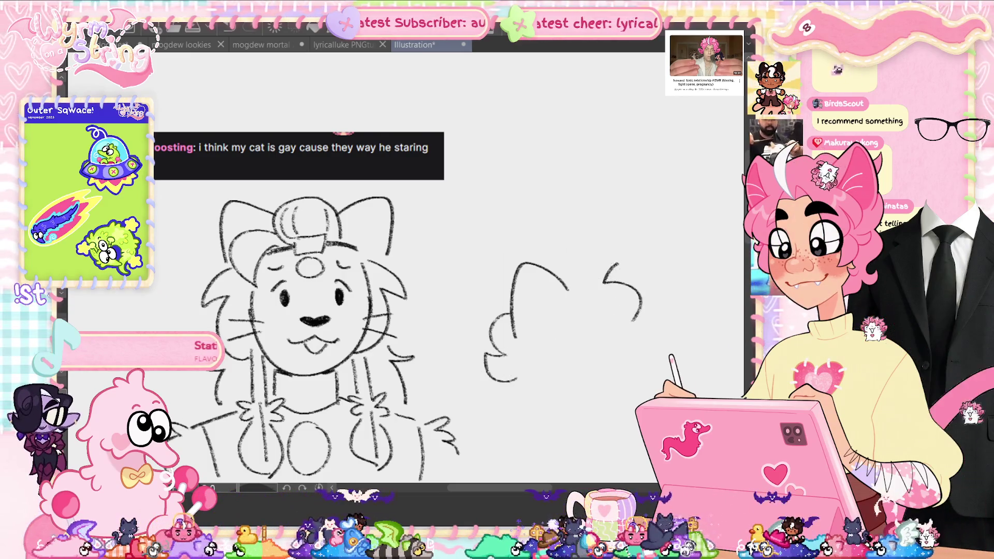
Undo the last two strokes and redraw the arched hair top joined to the right curl
key(ctrl+z)
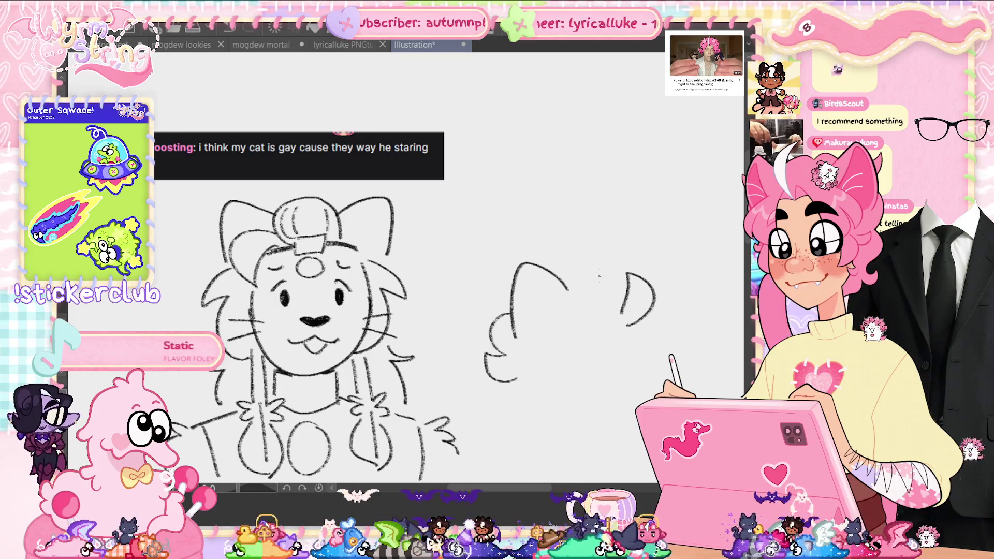
key(ctrl+z)
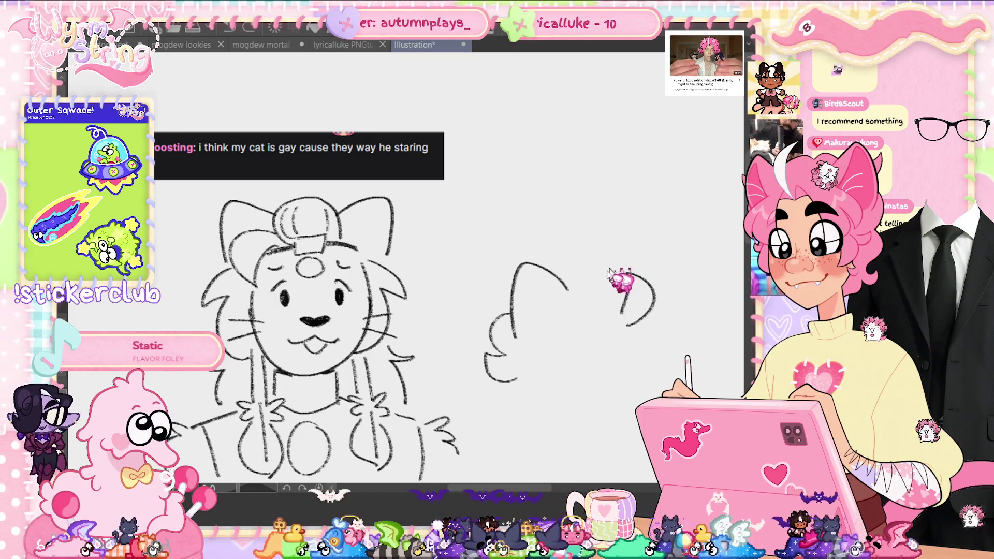
drag(547, 267, 614, 261)
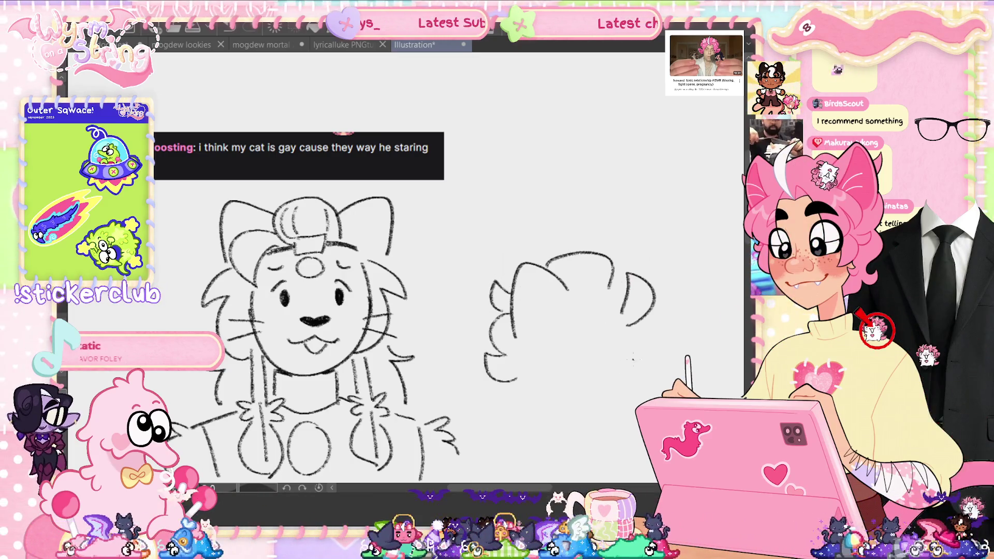
drag(613, 282, 629, 276)
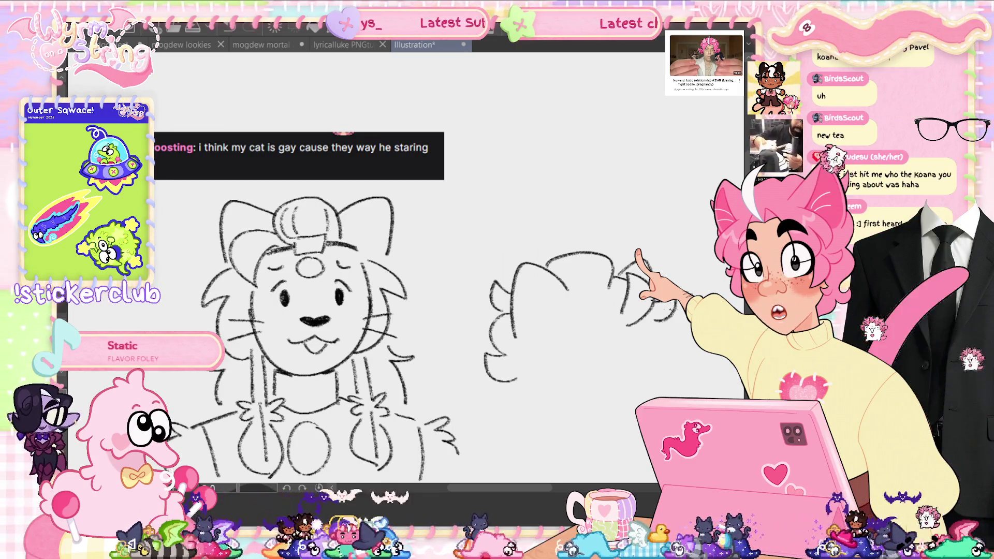
Bring the small glasses figure into view and add hair tufts, a body stroke and a hand
drag(415, 311, 637, 225)
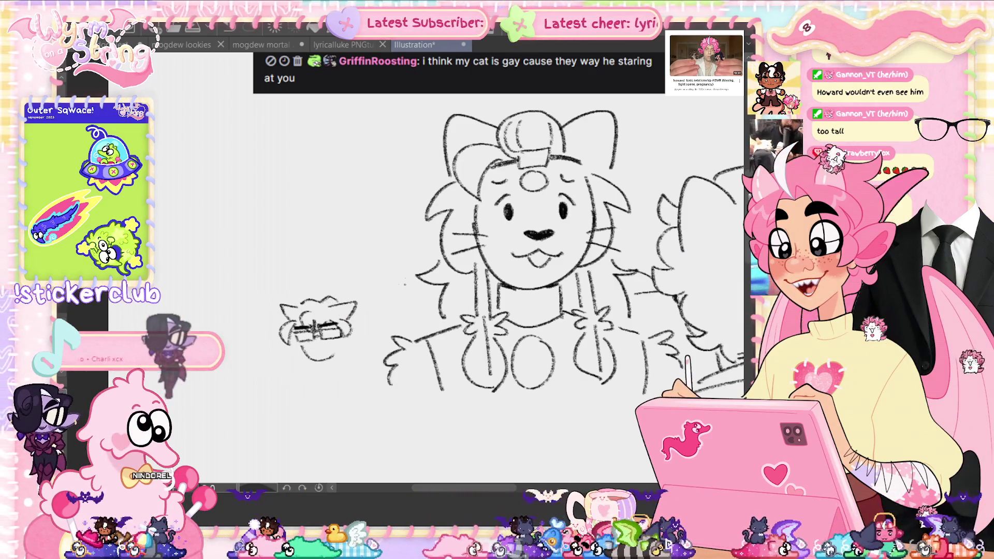
mouse_move(328, 287)
mouse_down()
mouse_move(324, 311)
mouse_move(362, 338)
mouse_up()
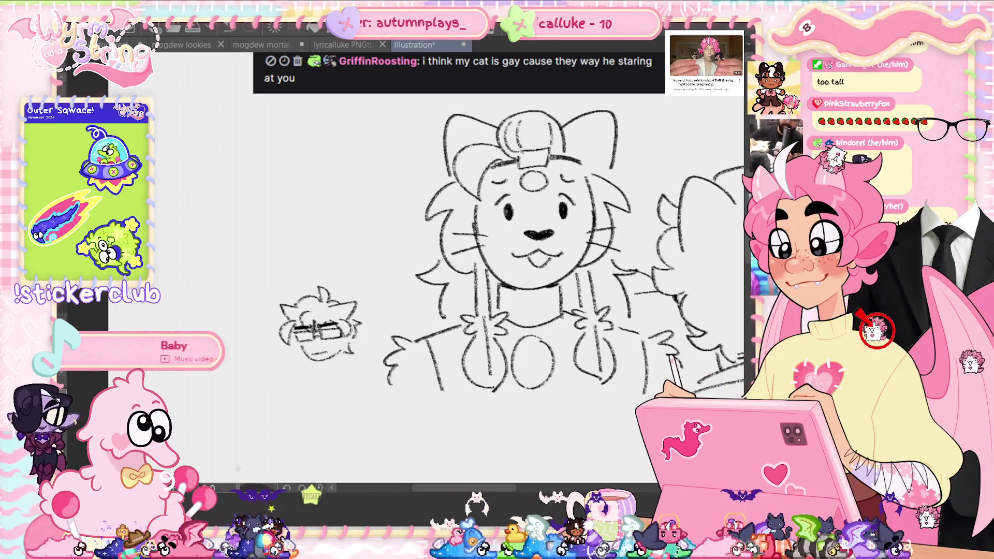
mouse_move(321, 370)
mouse_down()
mouse_move(314, 376)
mouse_move(342, 392)
mouse_up()
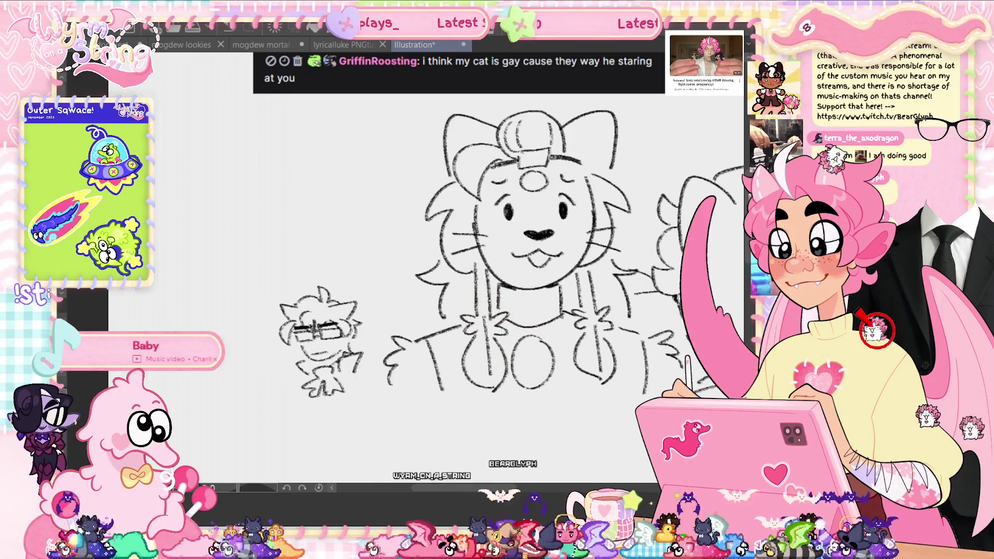
drag(353, 368, 373, 376)
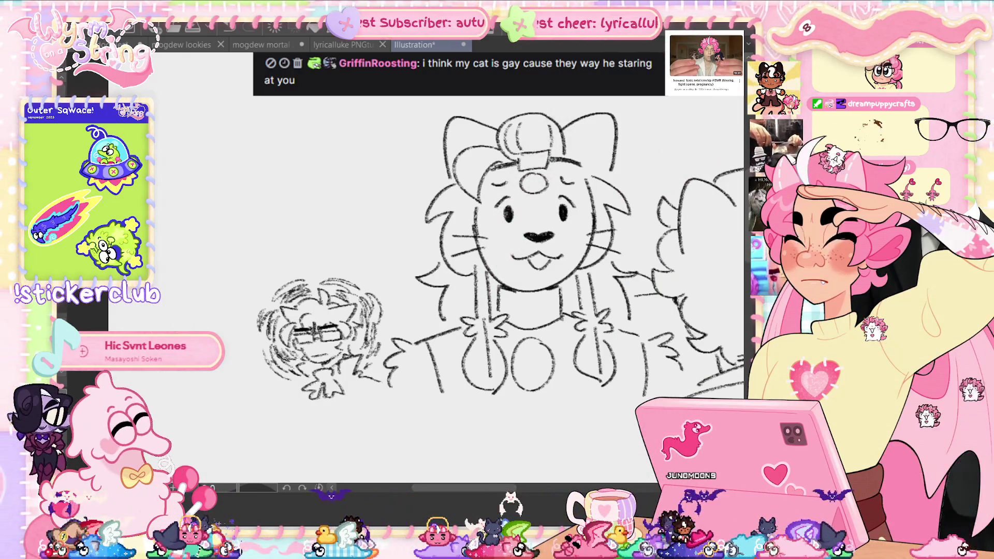
Apply a transform, outline a speech bubble above the cat, and begin transforming the glasses figure
scroll(505, 233, up, 3)
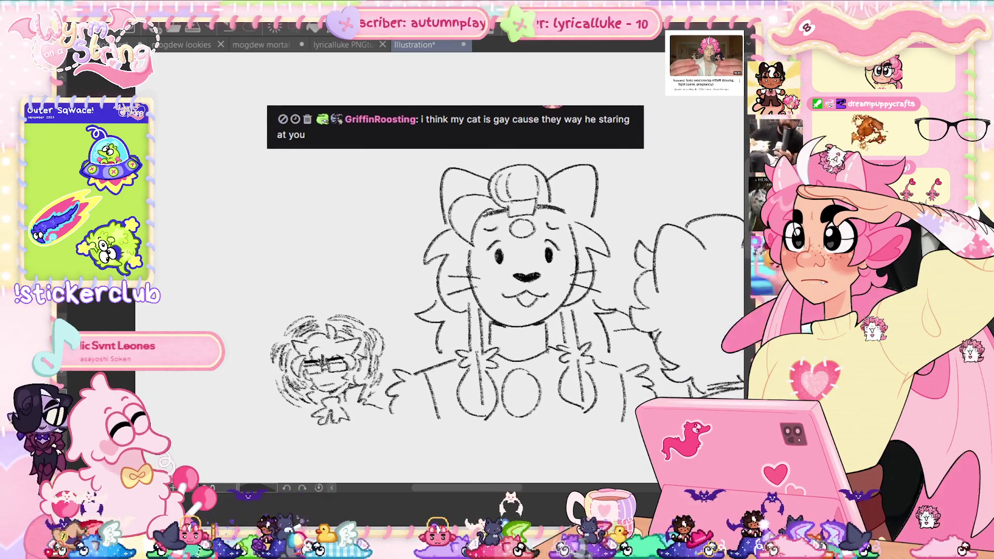
scroll(456, 291, right, 3)
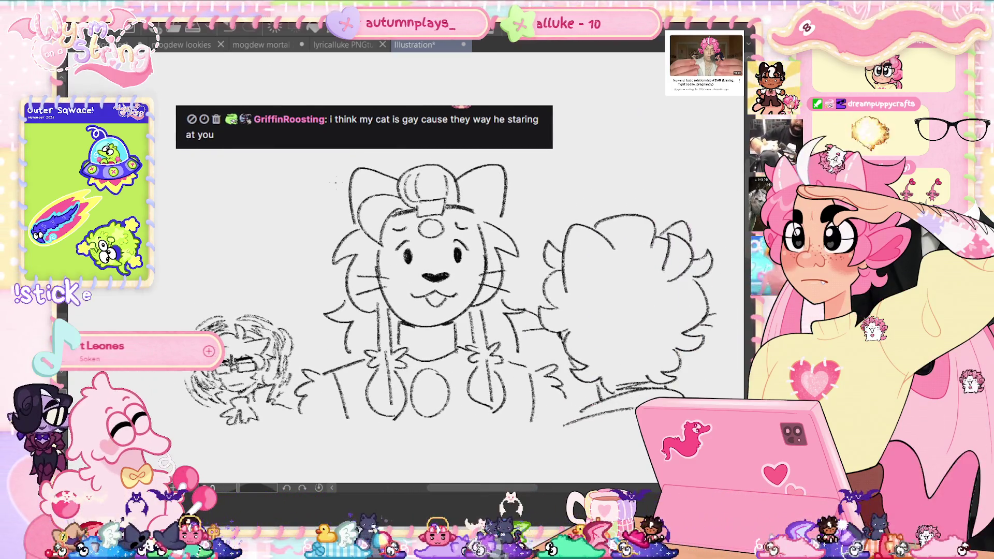
key(ctrl+t)
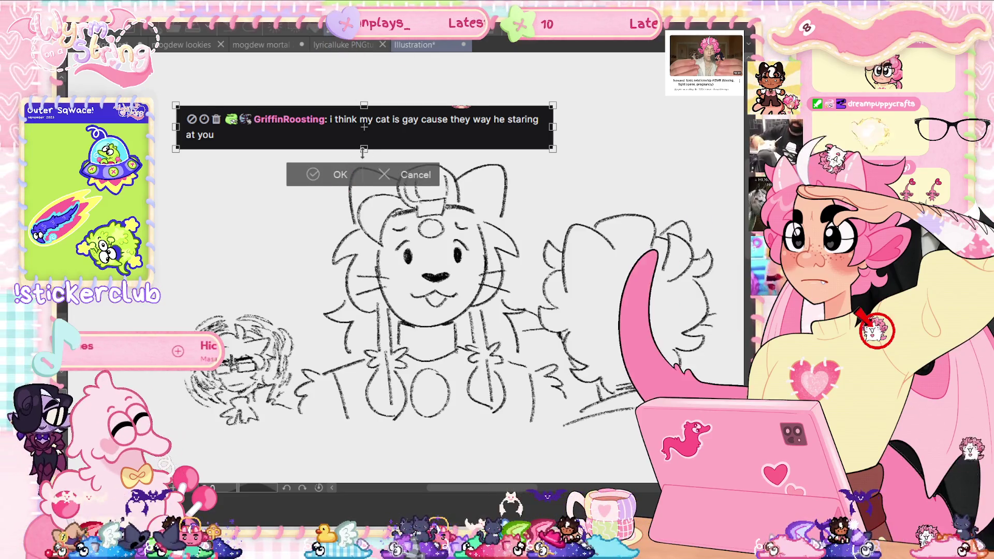
click(309, 188)
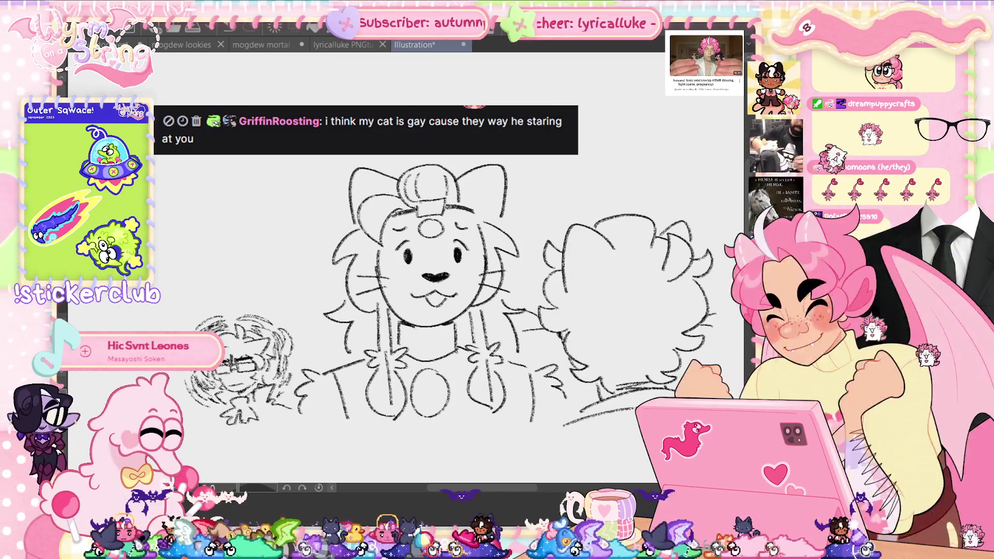
drag(285, 171, 312, 232)
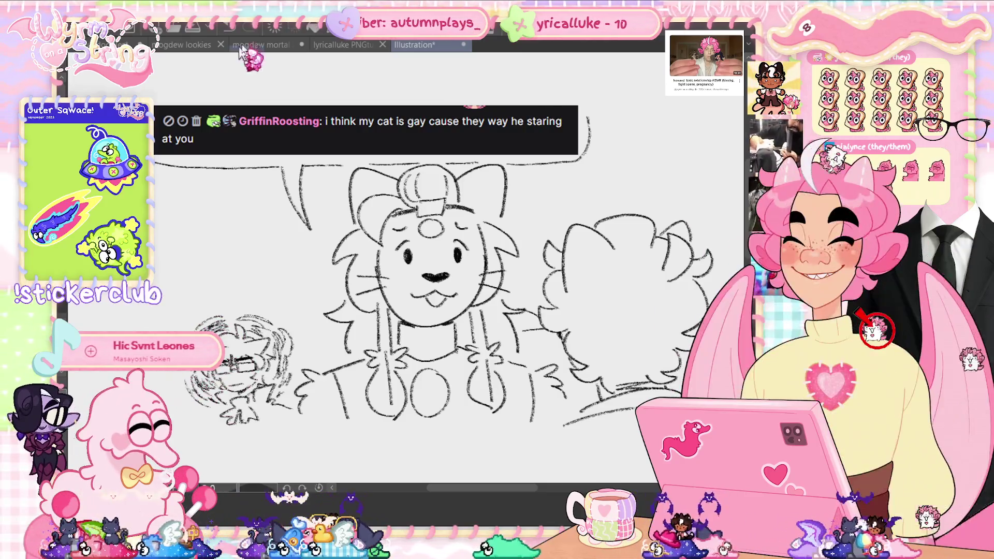
key(ctrl+t)
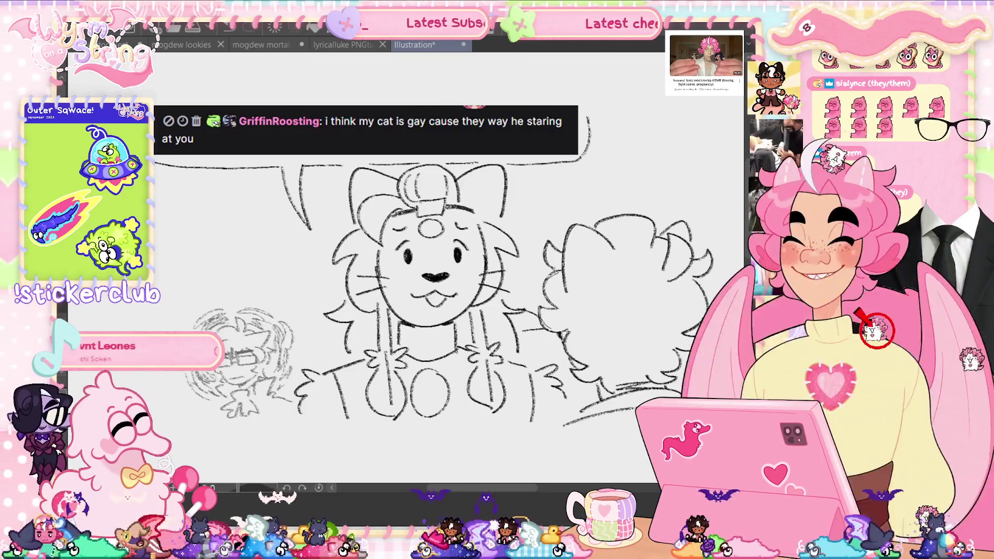
Lasso-fill the right figure's hair grey, extending the fill below, right and down
drag(552, 330, 636, 272)
drag(568, 331, 570, 338)
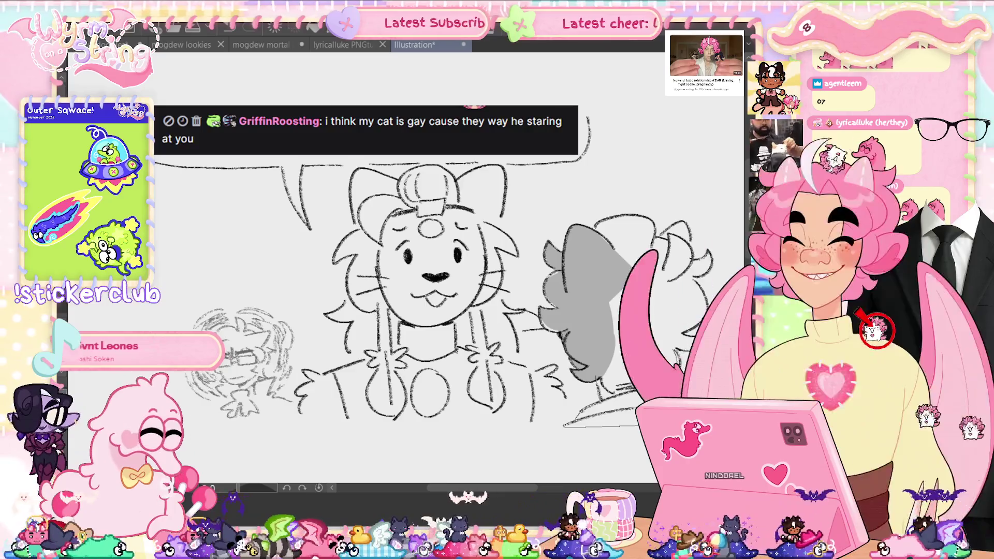
drag(635, 267, 580, 415)
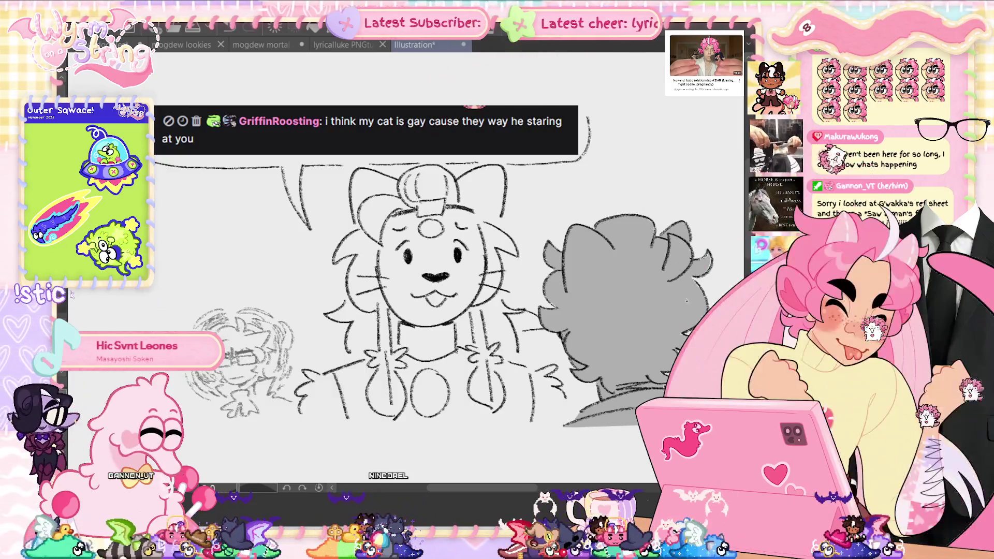
Check Hue/Saturation without changes, then fill the lion's lower body with grey
key(ctrl+u)
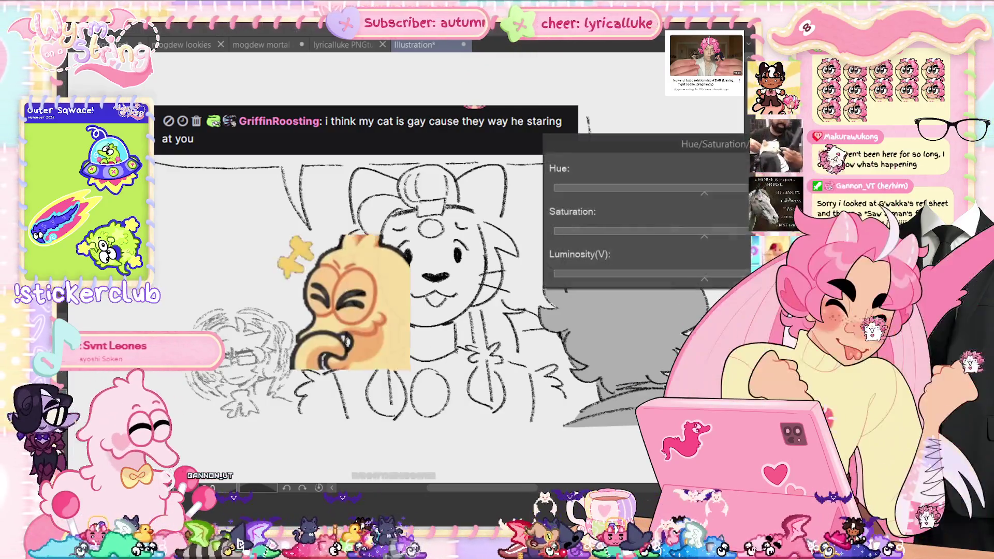
key(Escape)
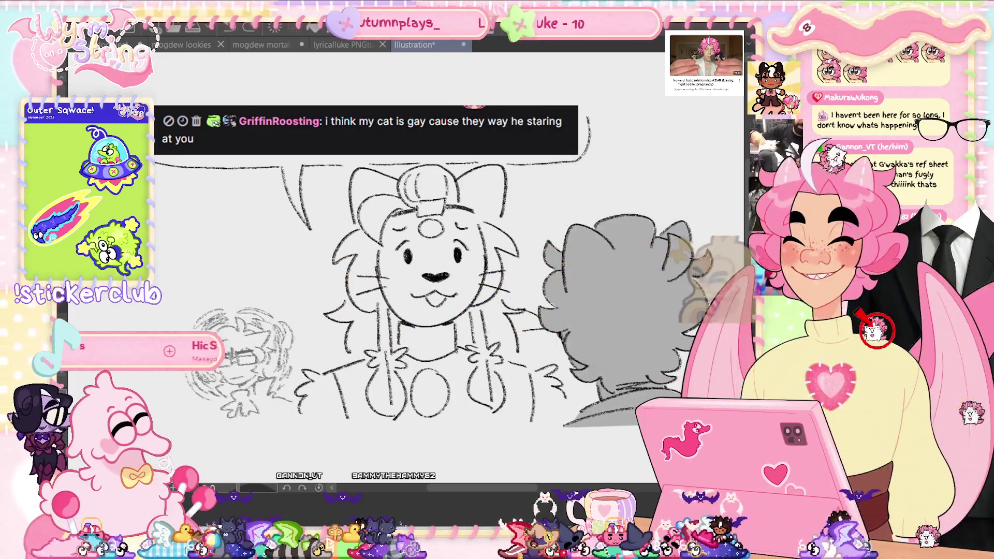
key(ctrl+u)
key(Escape)
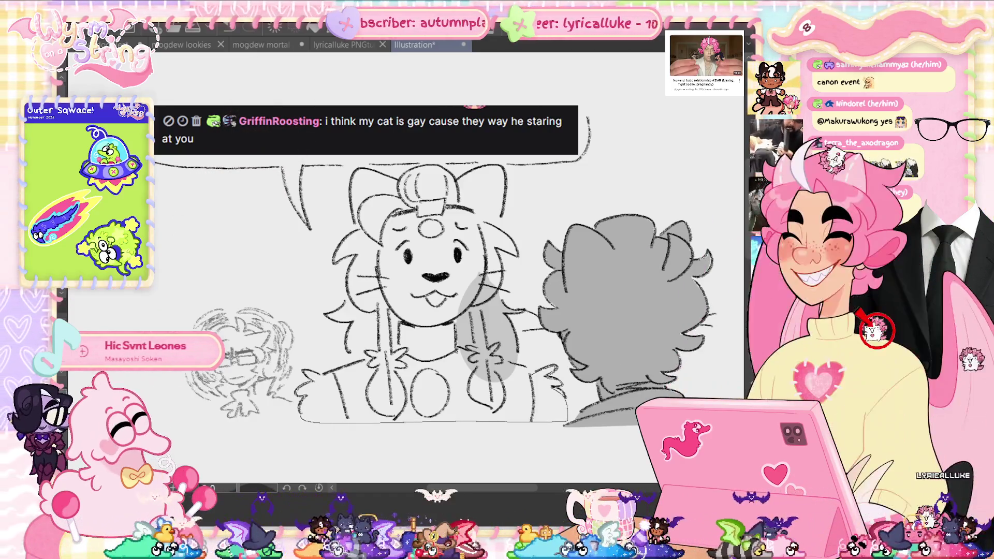
click(435, 402)
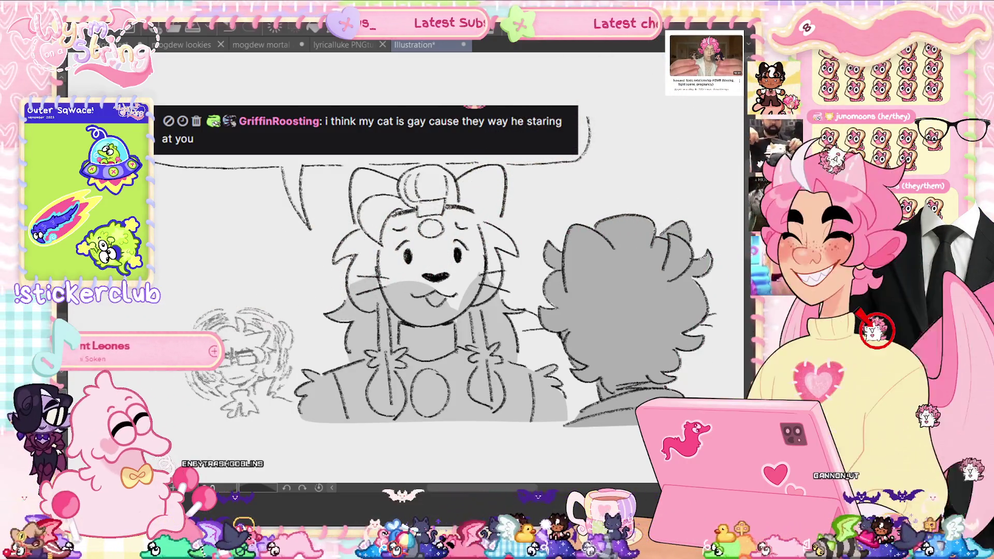
Shade the lion's face, left ear, bun and right side grey, comparing via undo and redo
drag(435, 233, 363, 301)
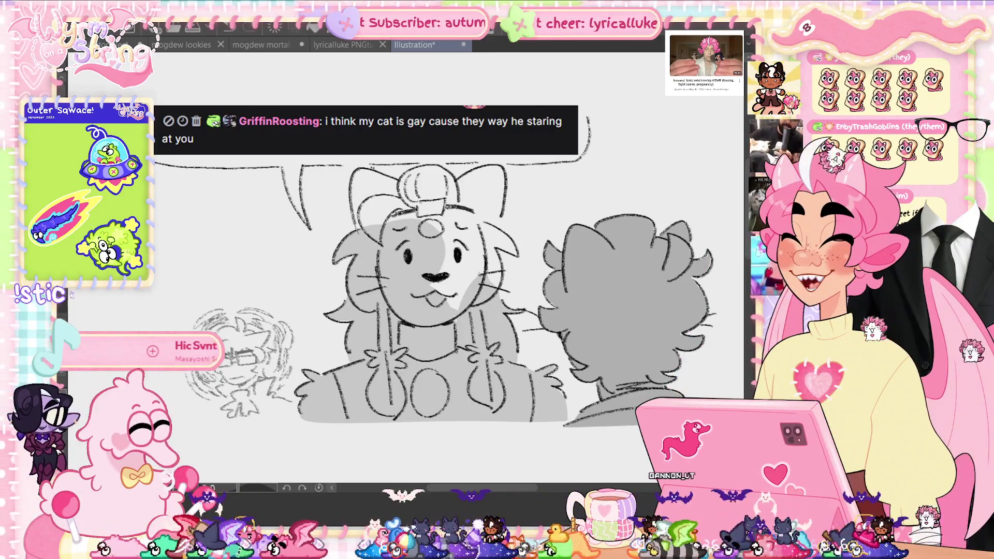
drag(414, 228, 357, 176)
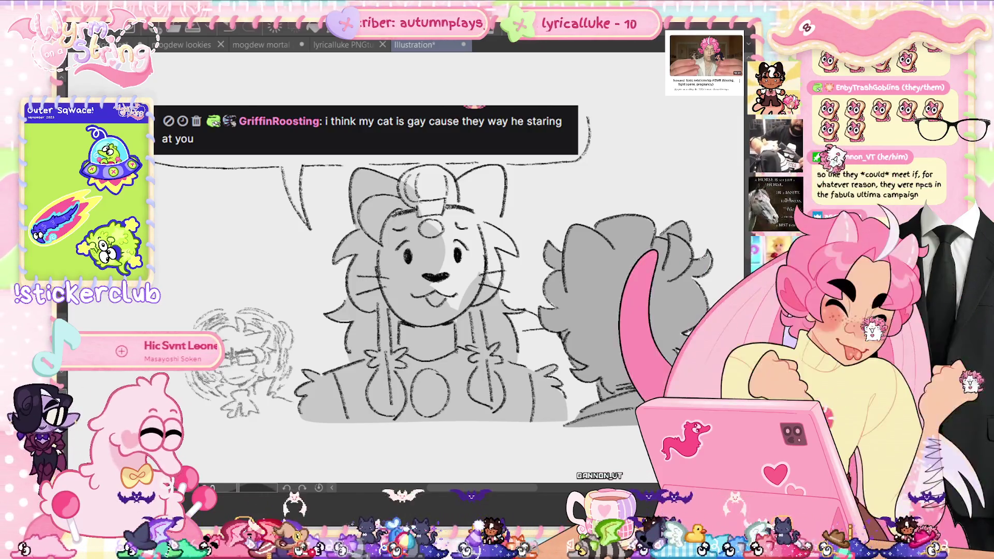
drag(448, 171, 406, 228)
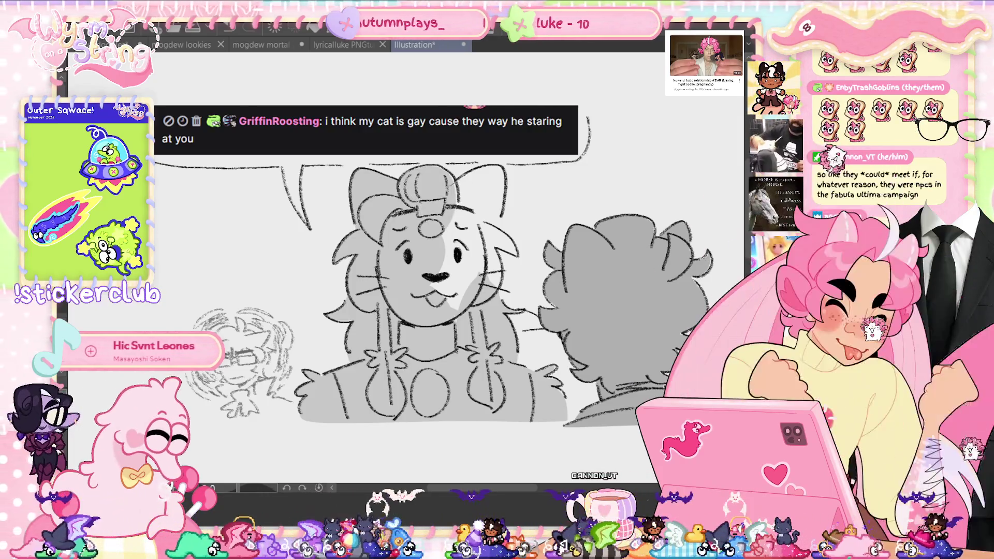
drag(498, 176, 456, 248)
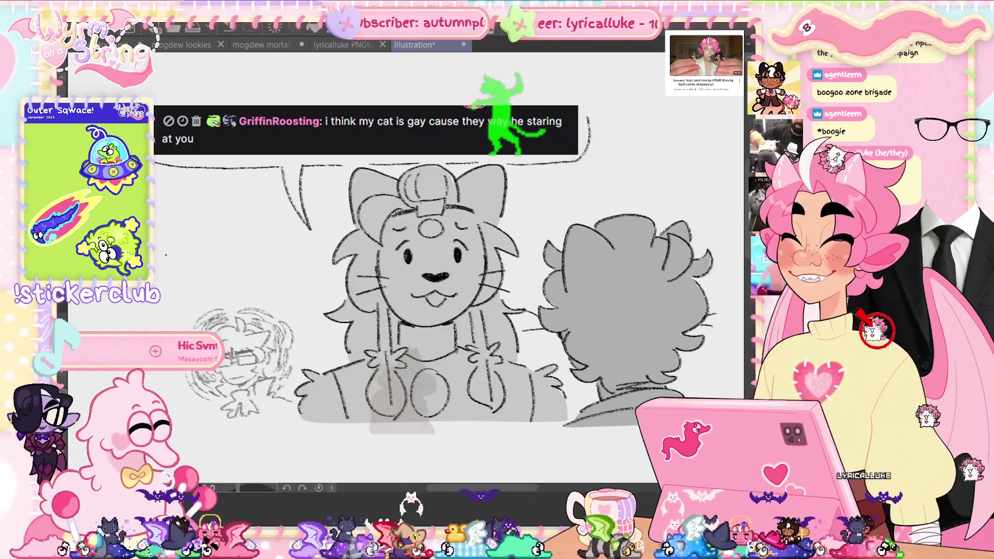
key(ctrl+z)
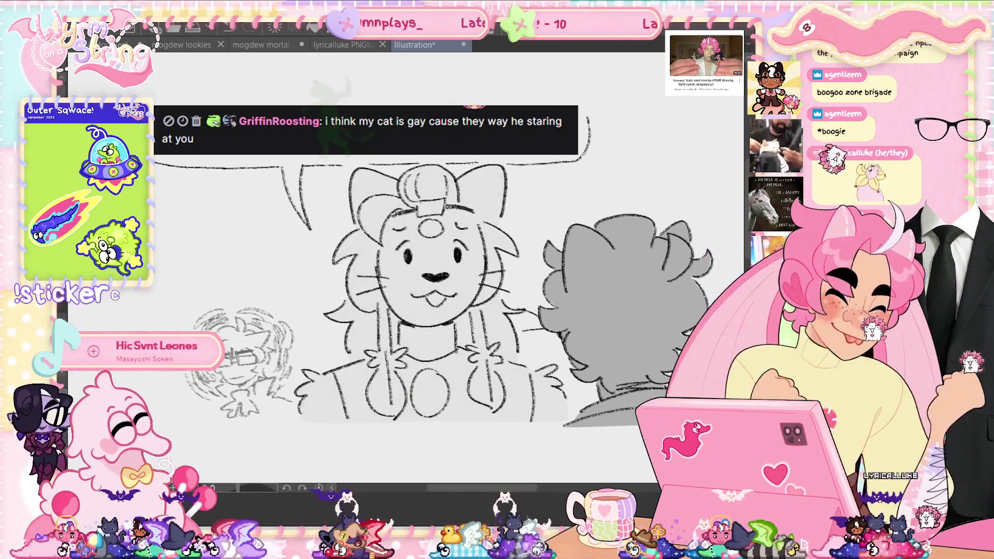
key(ctrl+y)
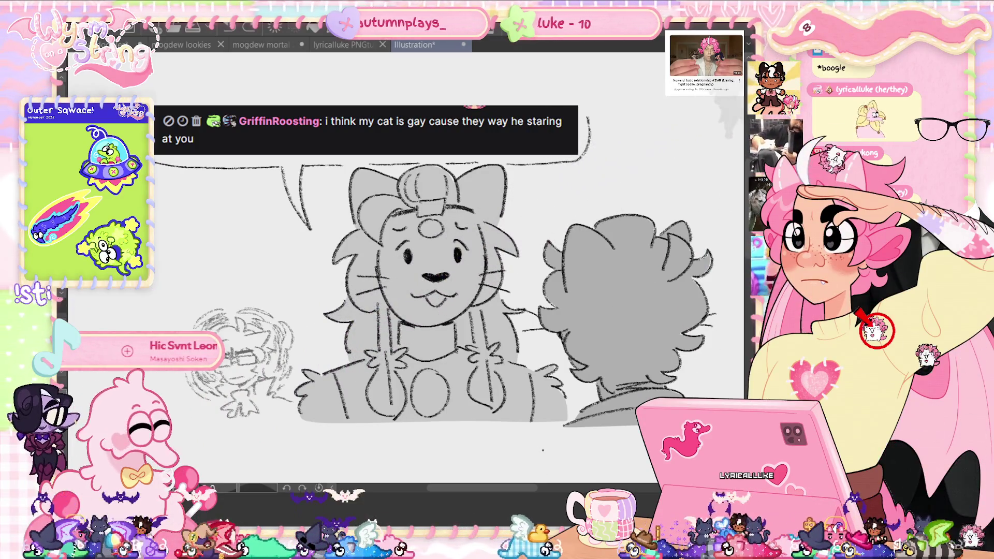
key(ctrl+0)
Crop the canvas via Edit's canvas size around the sketch, then zoom out to view it
click(31, 8)
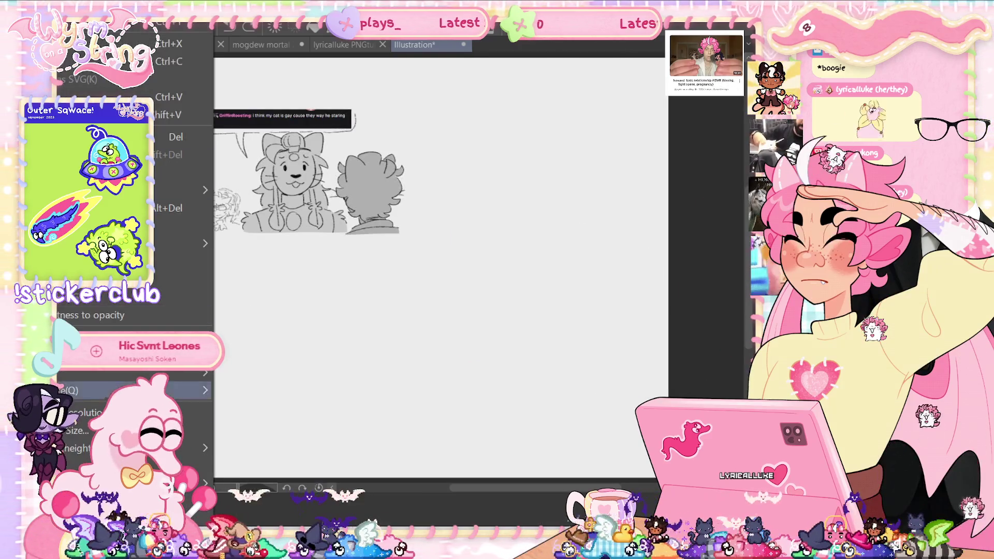
click(130, 430)
mouse_move(658, 476)
mouse_down()
mouse_move(506, 347)
mouse_move(410, 256)
mouse_move(411, 243)
mouse_up()
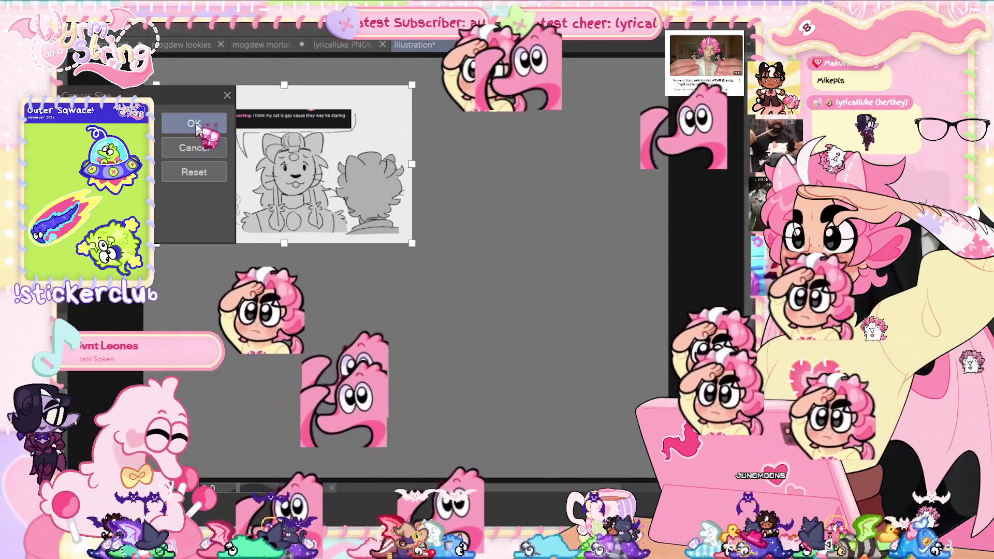
click(194, 147)
key(ctrl+0)
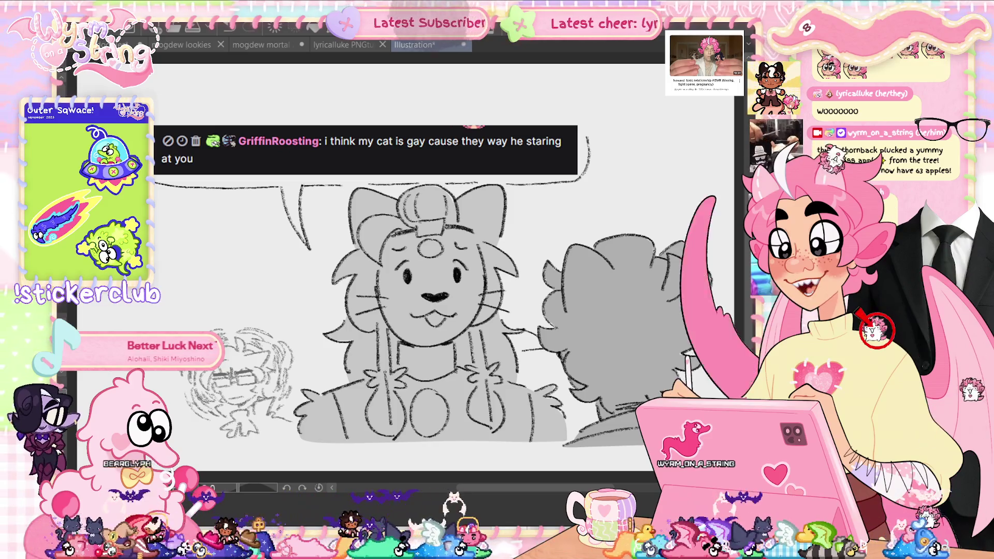
scroll(505, 375, down, 2)
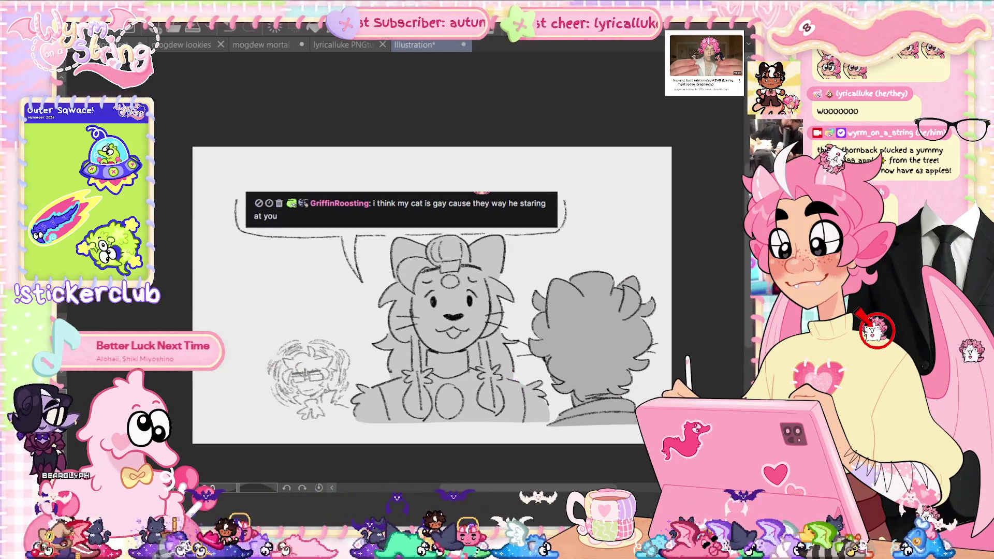
Pull the left, top, bottom and right canvas edges inward and apply the new size
key(ctrl+alt+s)
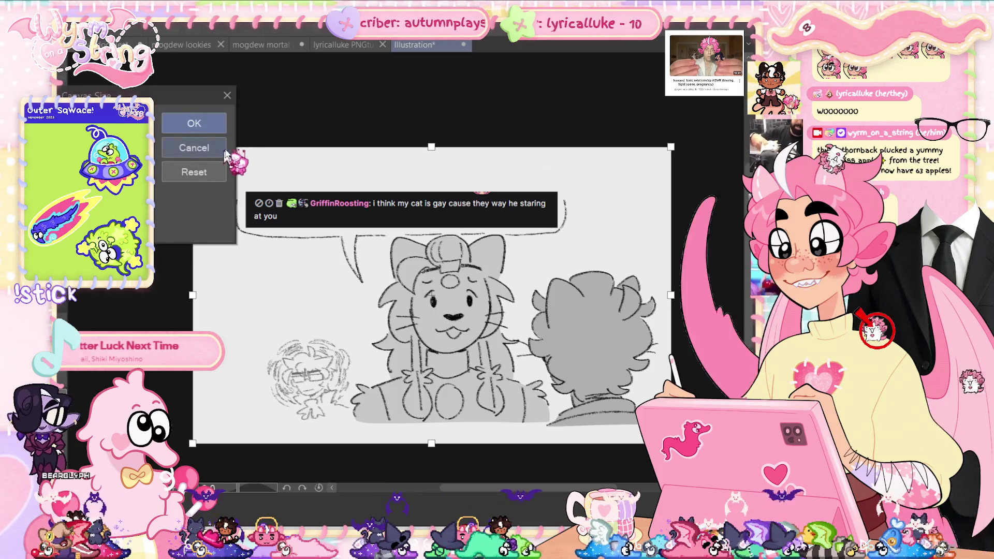
drag(193, 296, 211, 297)
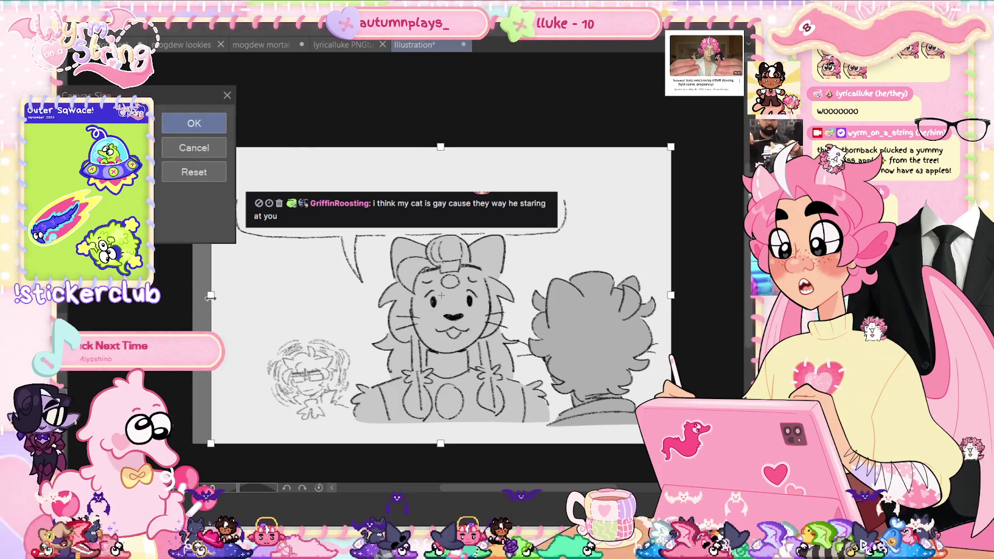
drag(449, 147, 460, 166)
drag(447, 443, 447, 437)
drag(671, 301, 668, 302)
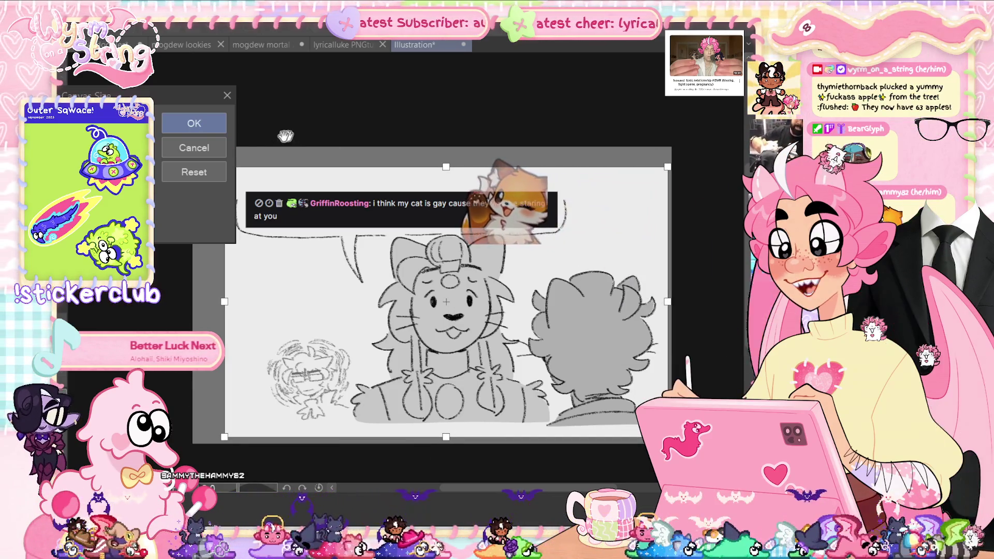
click(194, 125)
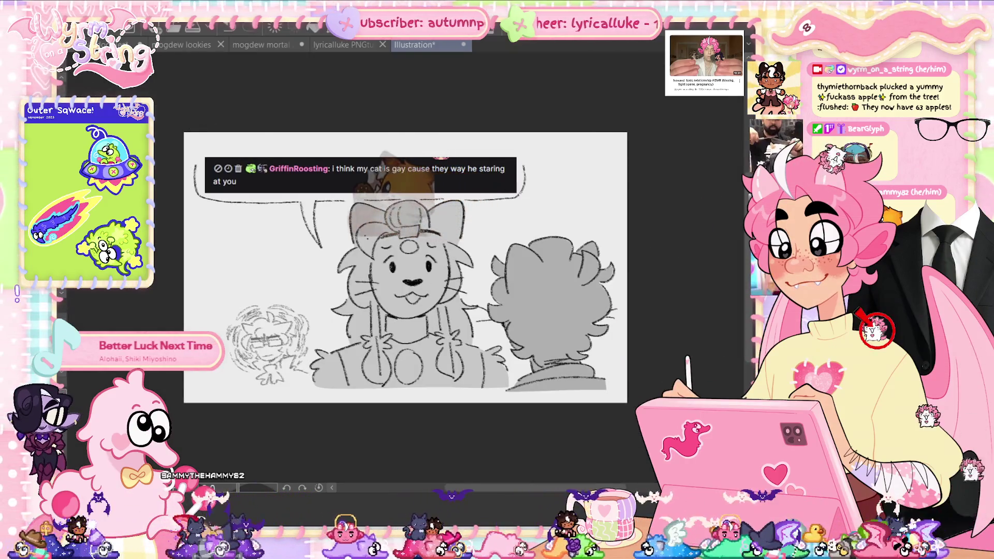
key(ctrl+equal)
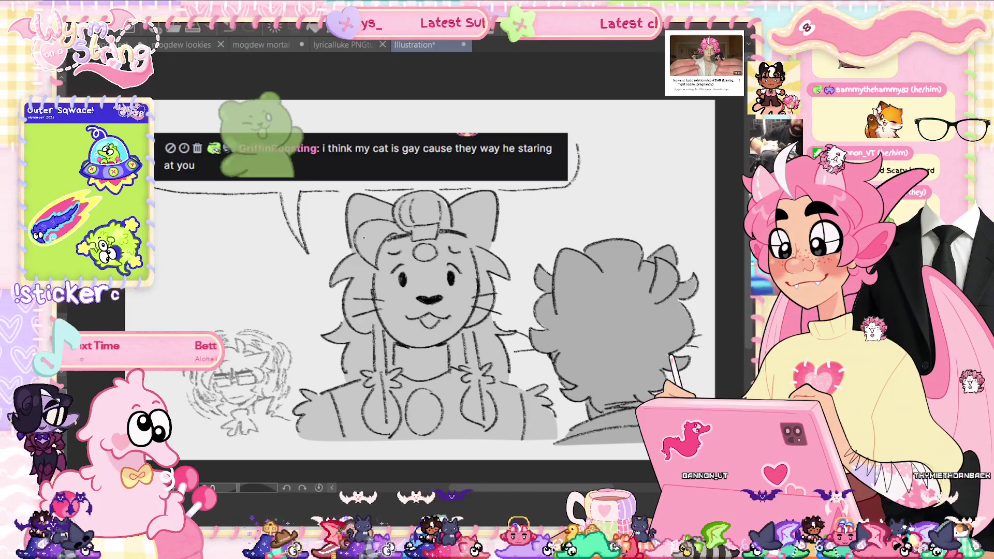
scroll(409, 280, down, 2)
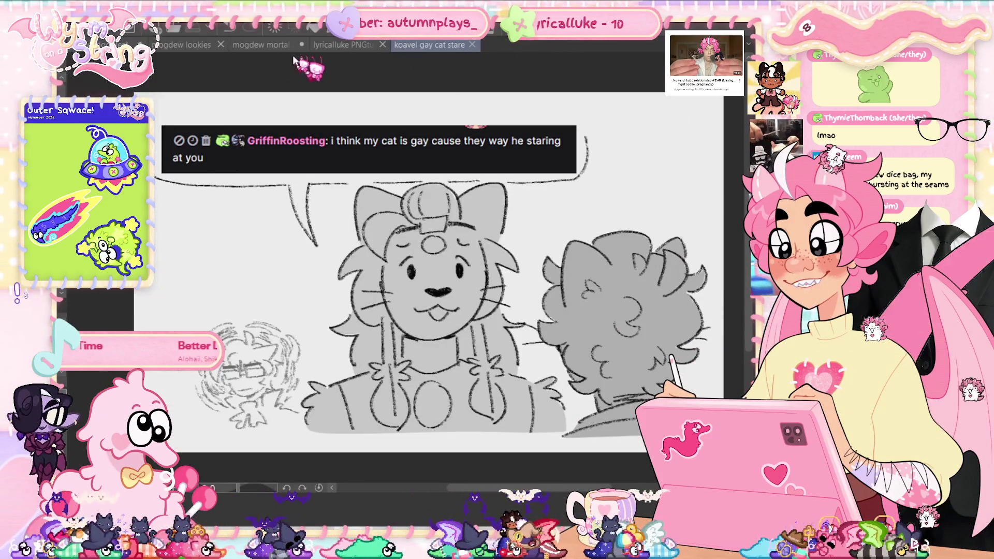
Switch to the grey 'mogdew lookies' group sketch
click(190, 52)
scroll(239, 169, up, 2)
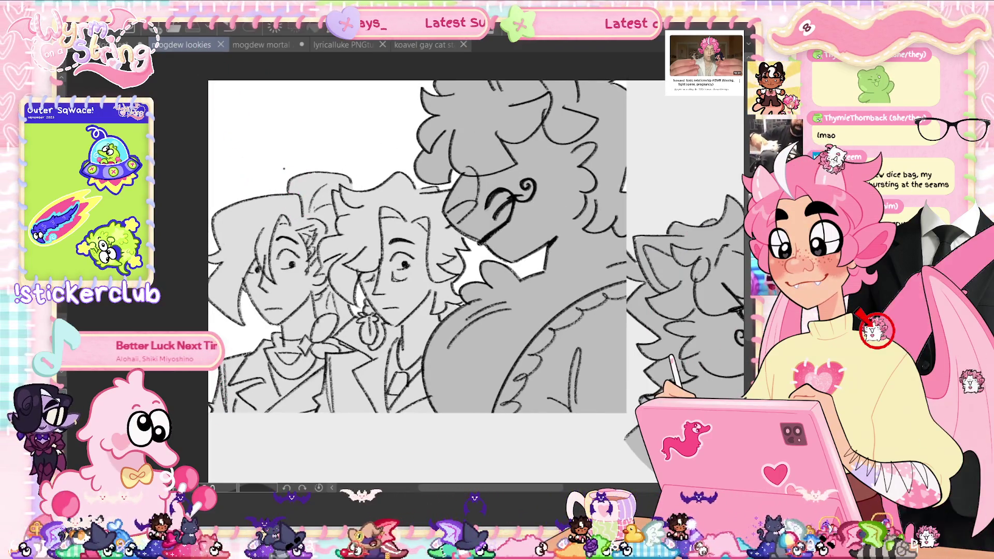
drag(284, 168, 303, 177)
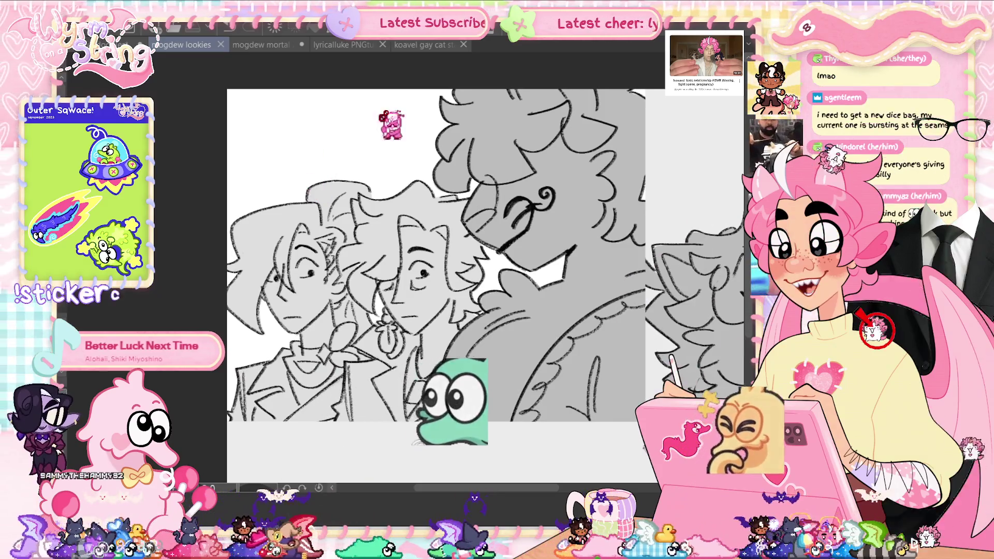
click(425, 45)
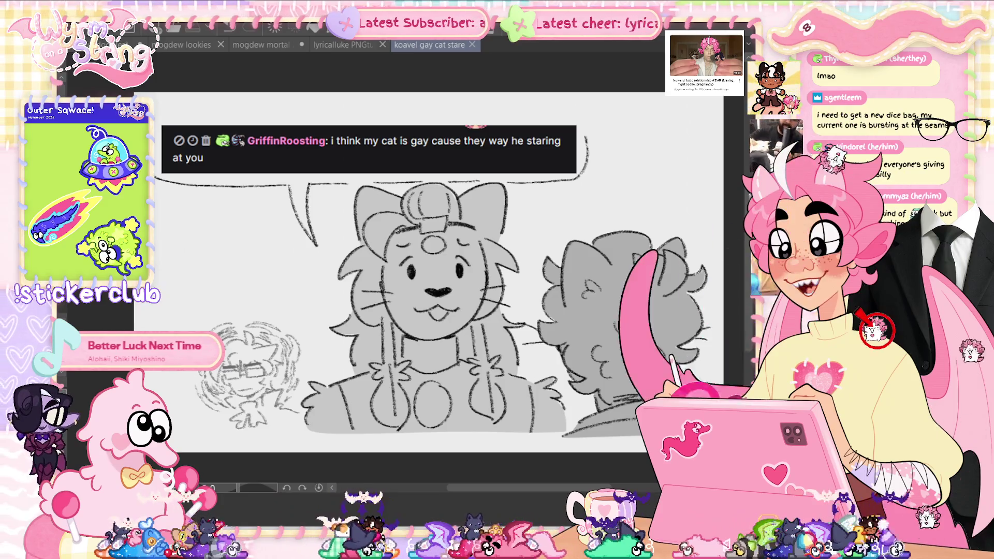
scroll(248, 373, up, 4)
scroll(487, 240, up, 4)
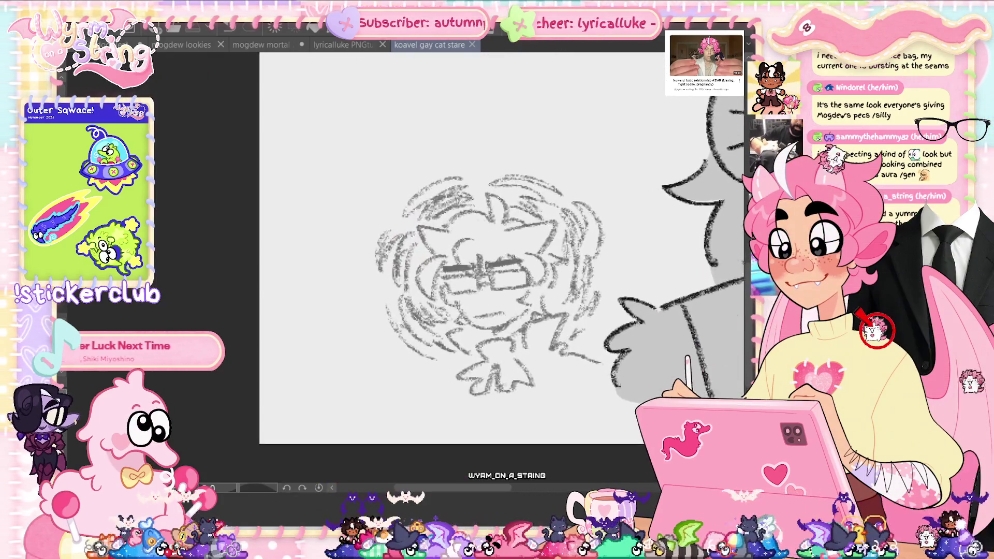
scroll(493, 280, up, 1)
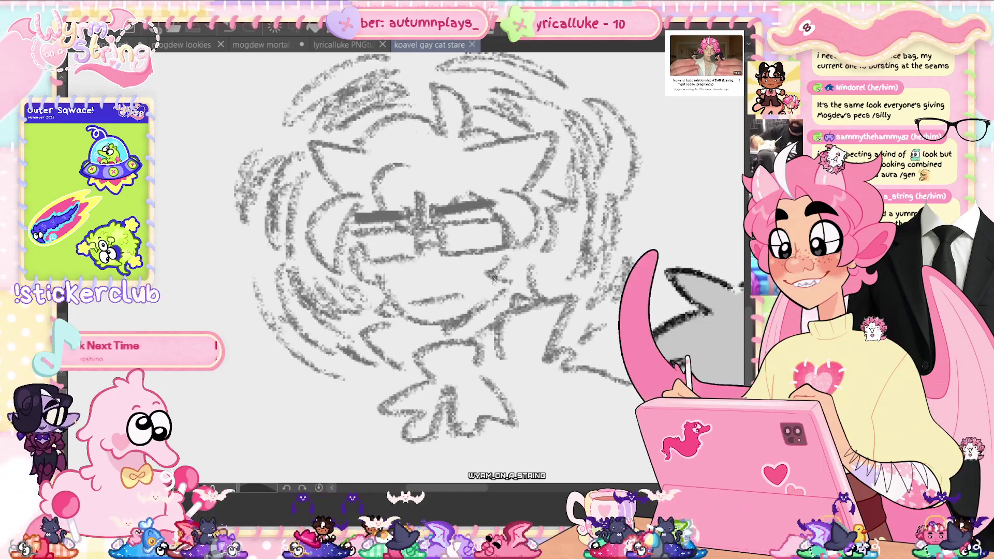
scroll(494, 280, down, 1)
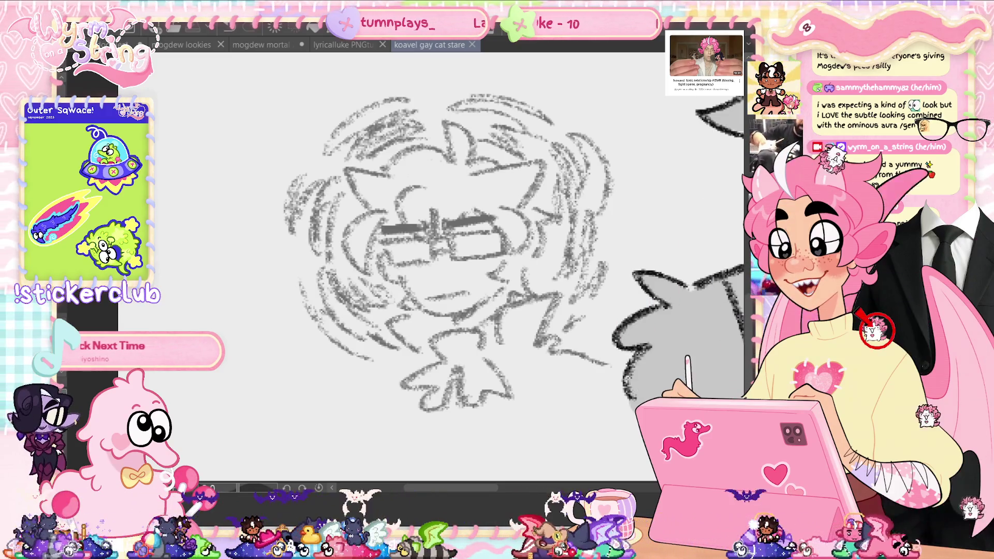
key(ctrl+0)
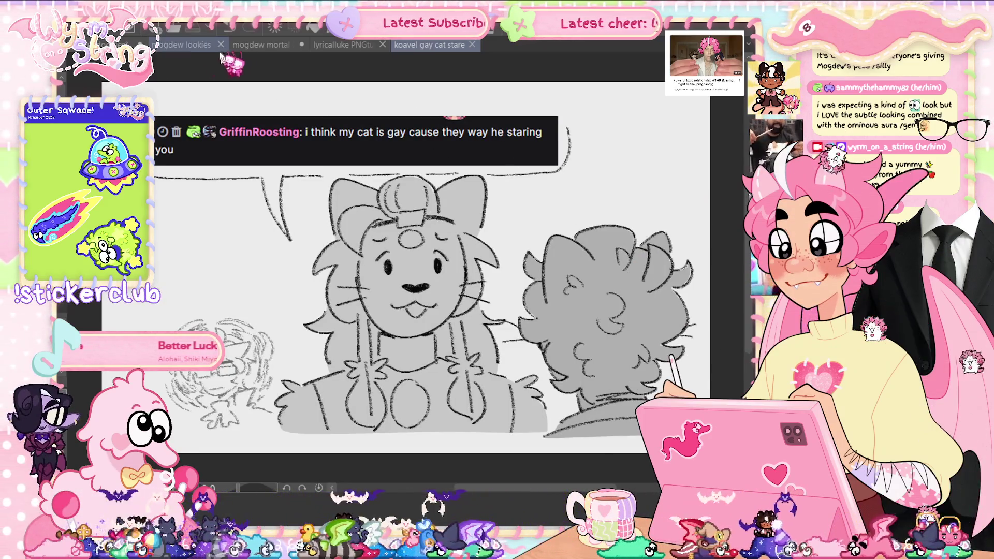
Switch from the grey group sketch to the PNGtuber document and zoom in on the pink-haired character's face
click(186, 50)
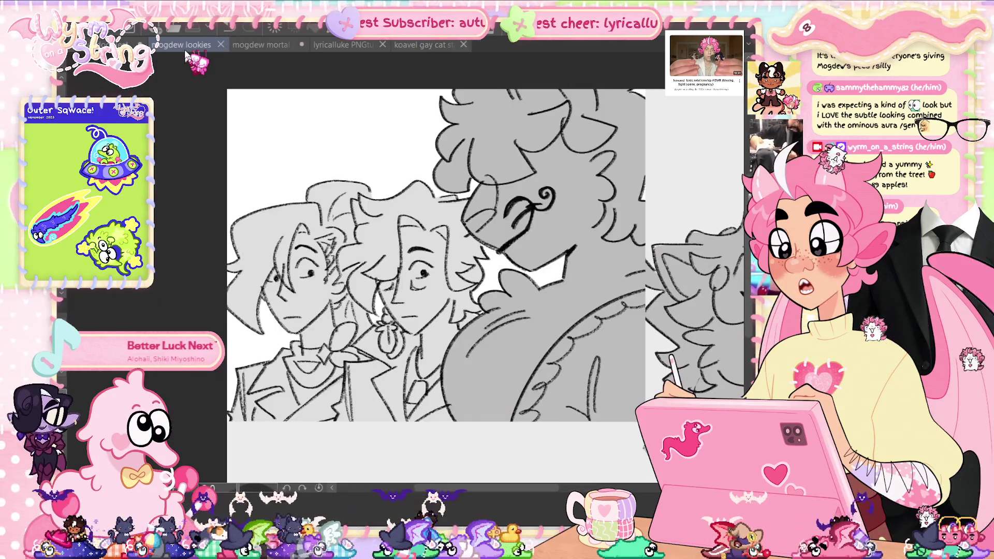
click(328, 49)
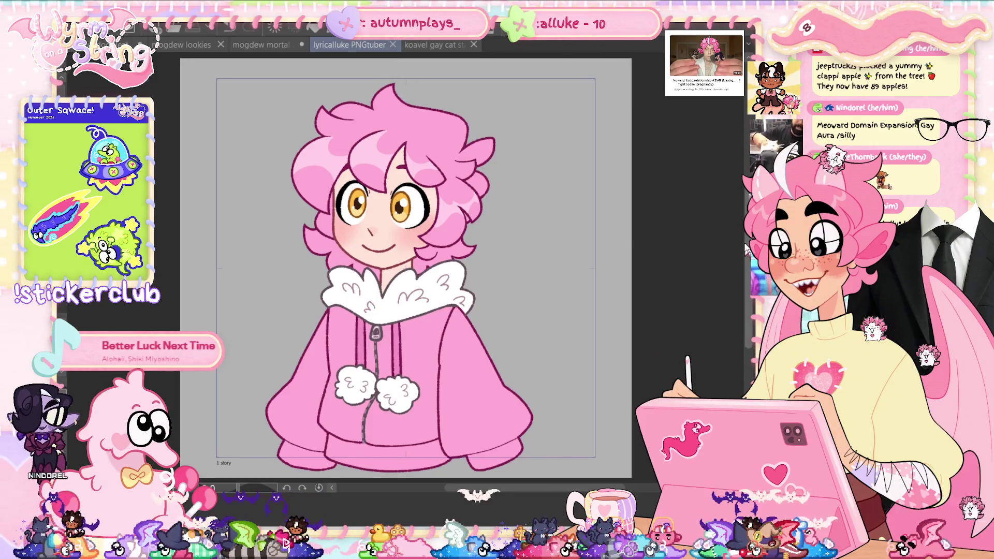
click(184, 46)
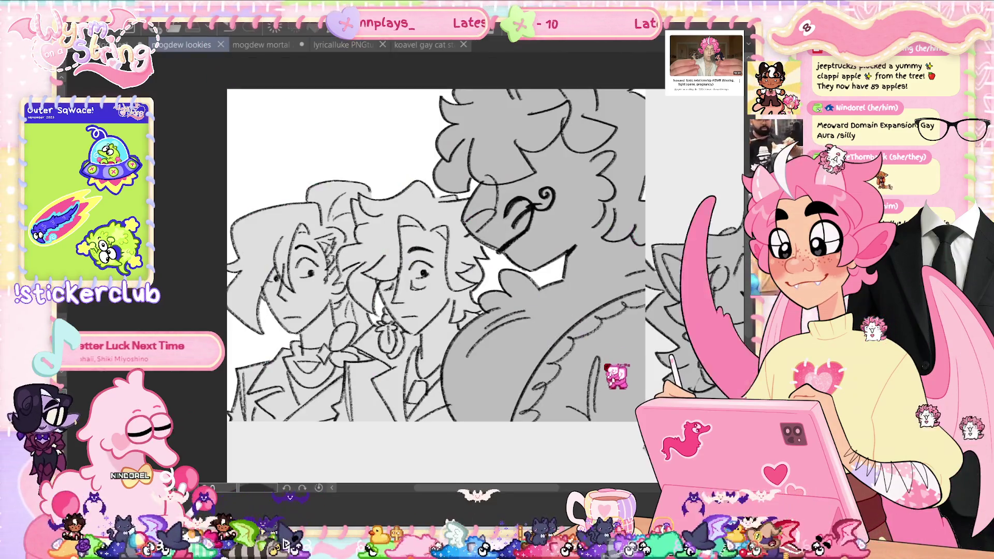
click(347, 45)
scroll(479, 261, up, 5)
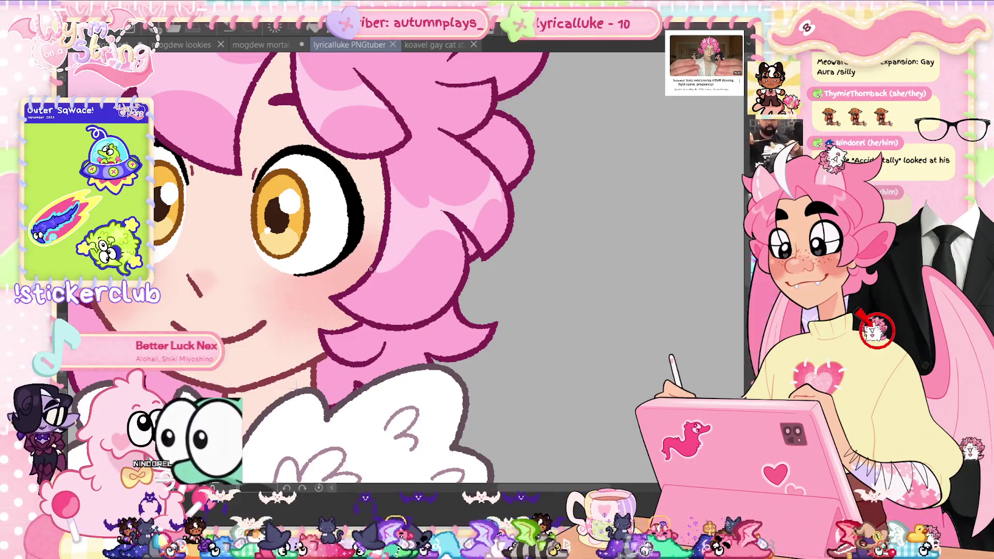
drag(372, 271, 421, 259)
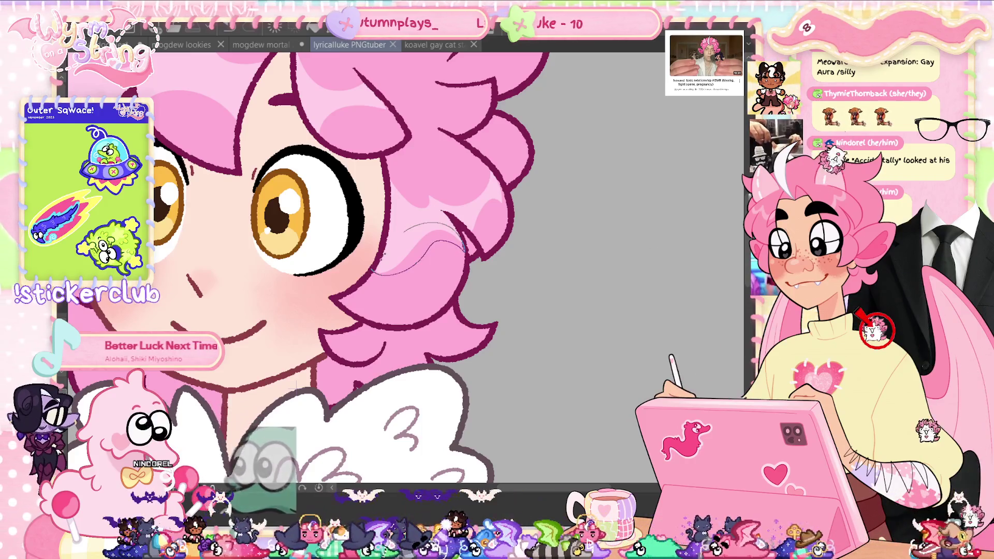
key(ctrl+z)
drag(466, 228, 509, 207)
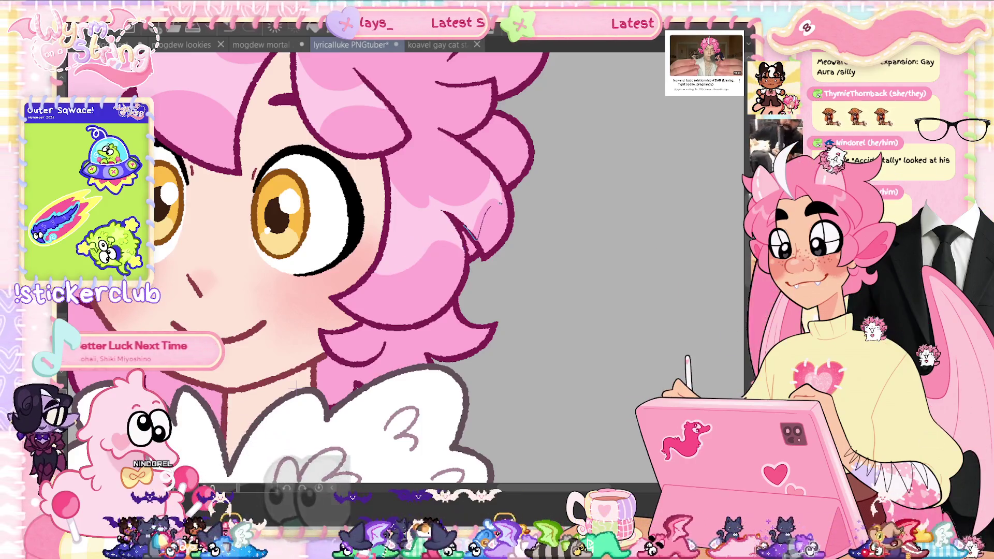
key(ctrl+z)
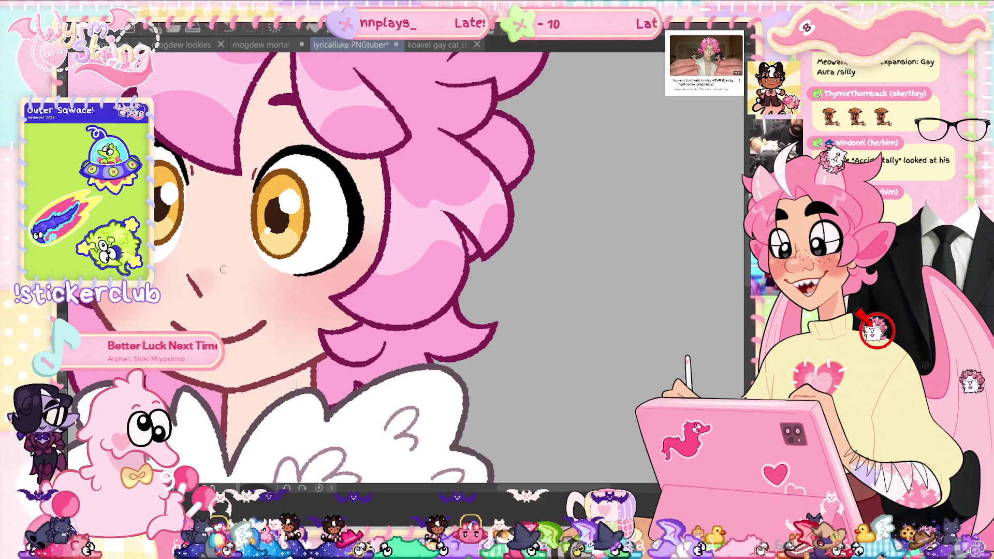
scroll(441, 266, up, 2)
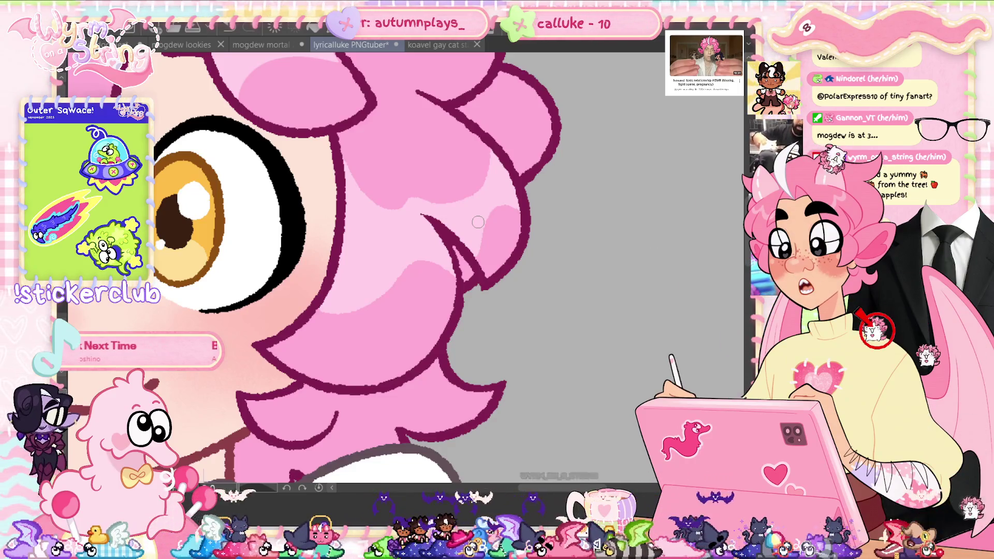
scroll(476, 344, up, 3)
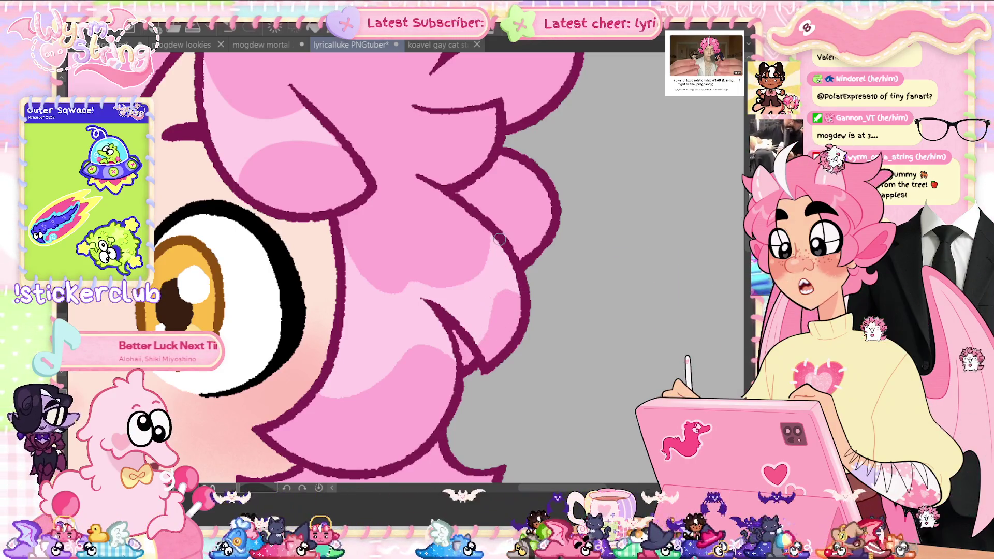
scroll(393, 186, up, 3)
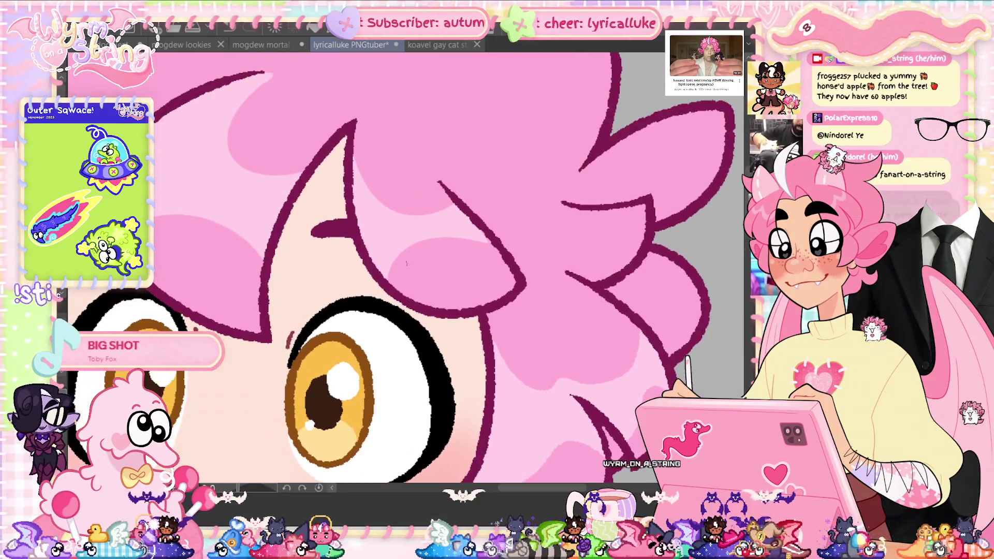
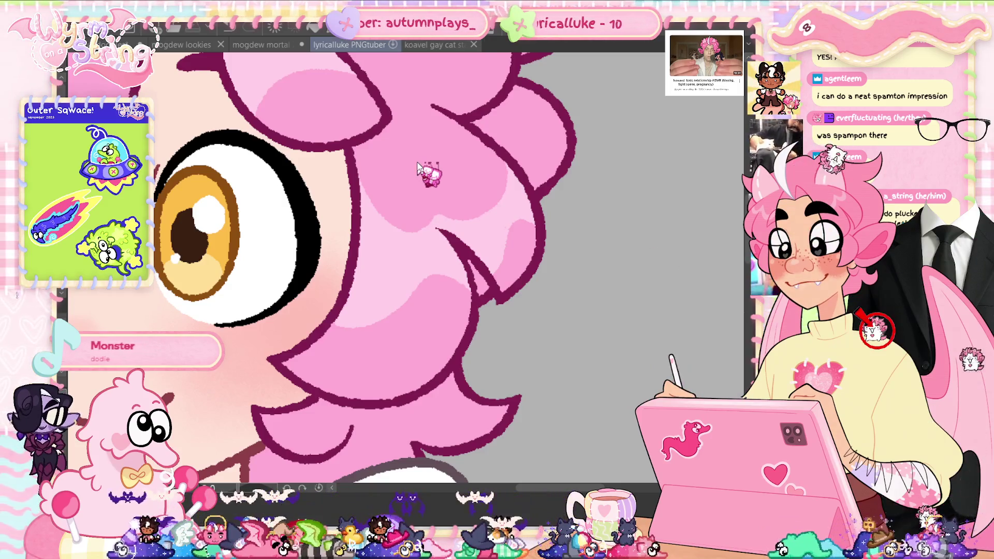
Save the sprite, undo the last eye and hair edit, and fit the canvas to the window
key(ctrl+s)
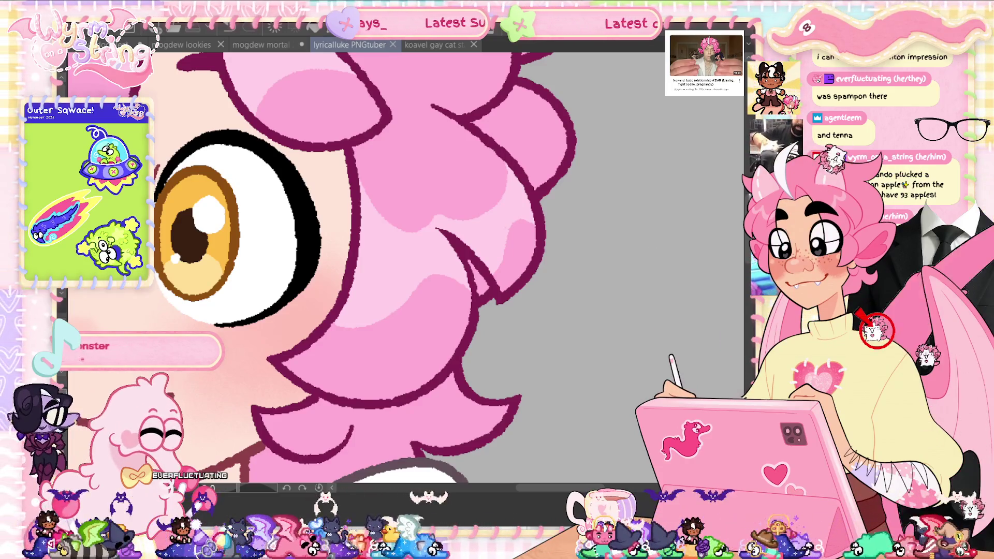
key(ctrl+z)
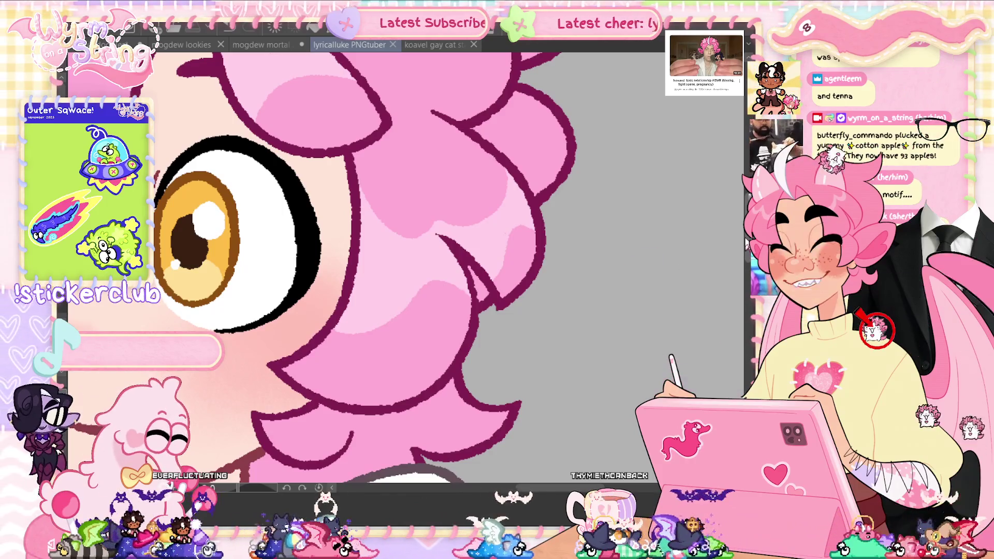
key(ctrl+0)
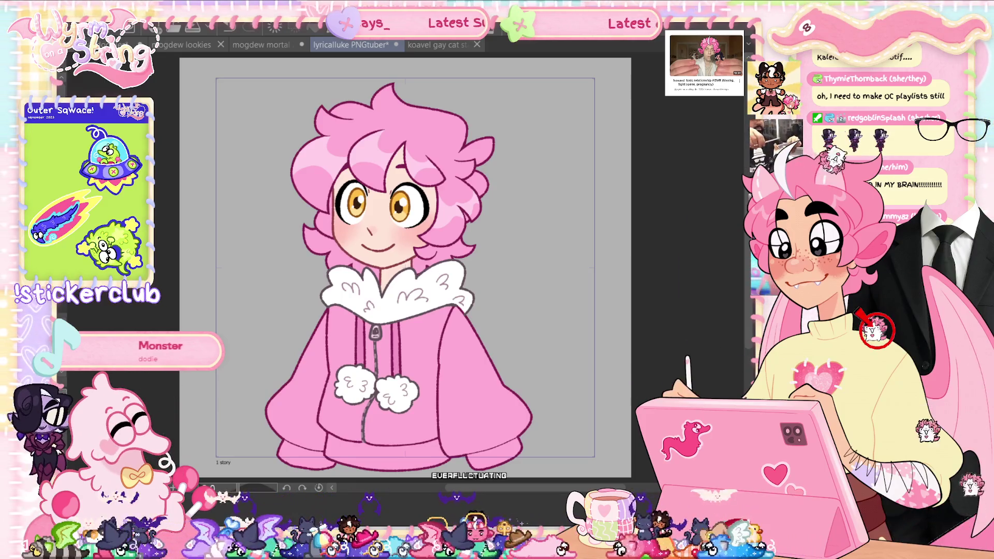
Revert the face to skin tone and lasso-fill the neck below the chin in maroon
key(ctrl+z)
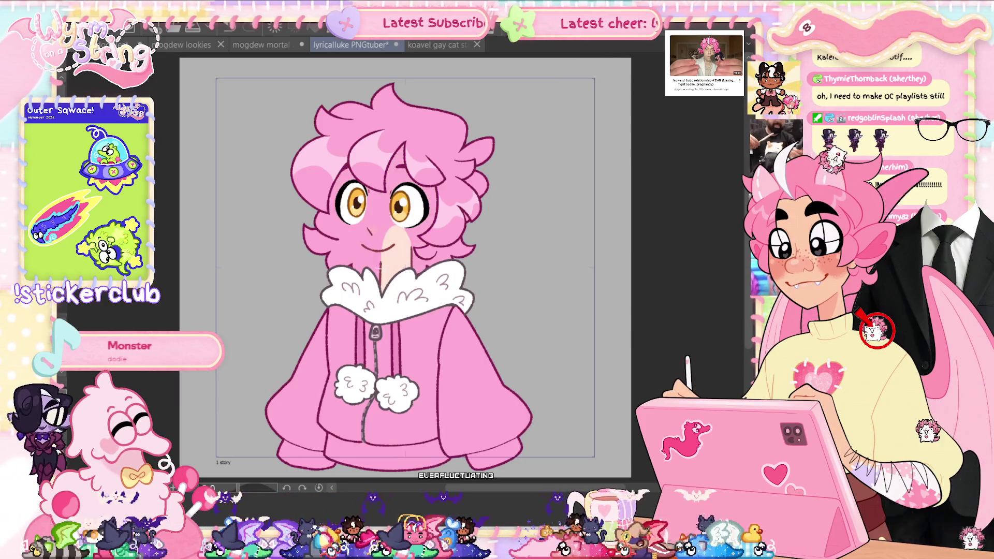
key(ctrl+z)
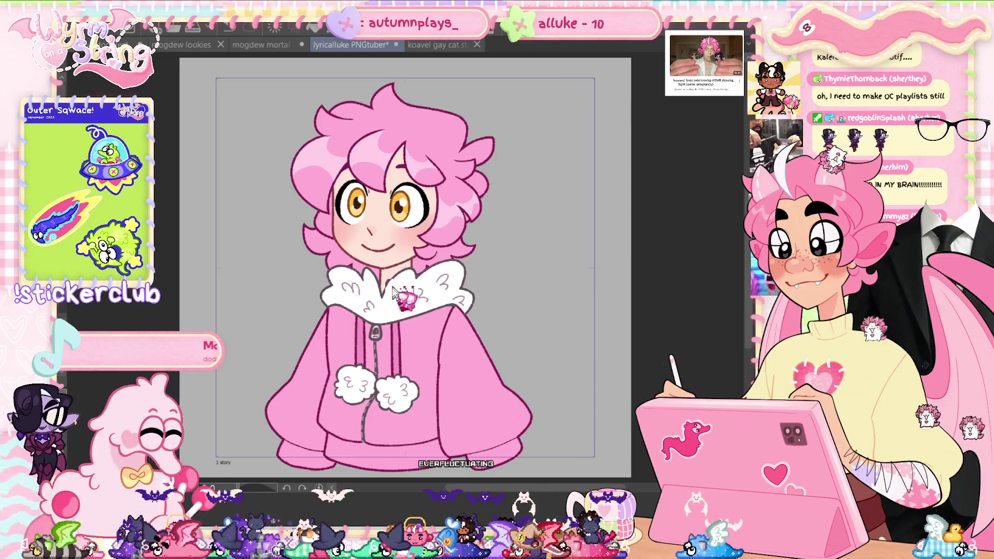
scroll(398, 292, up, 3)
scroll(398, 292, up, 2)
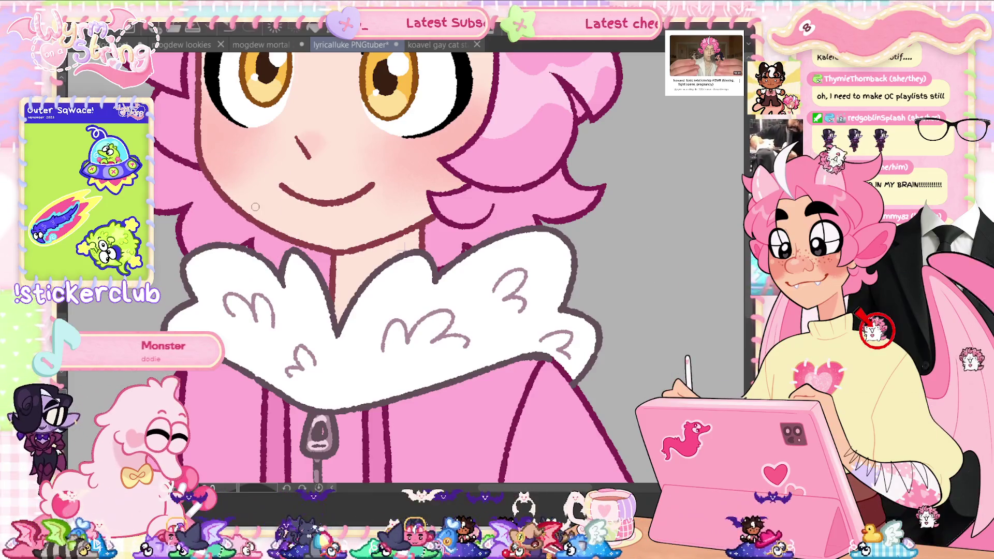
scroll(347, 277, up, 2)
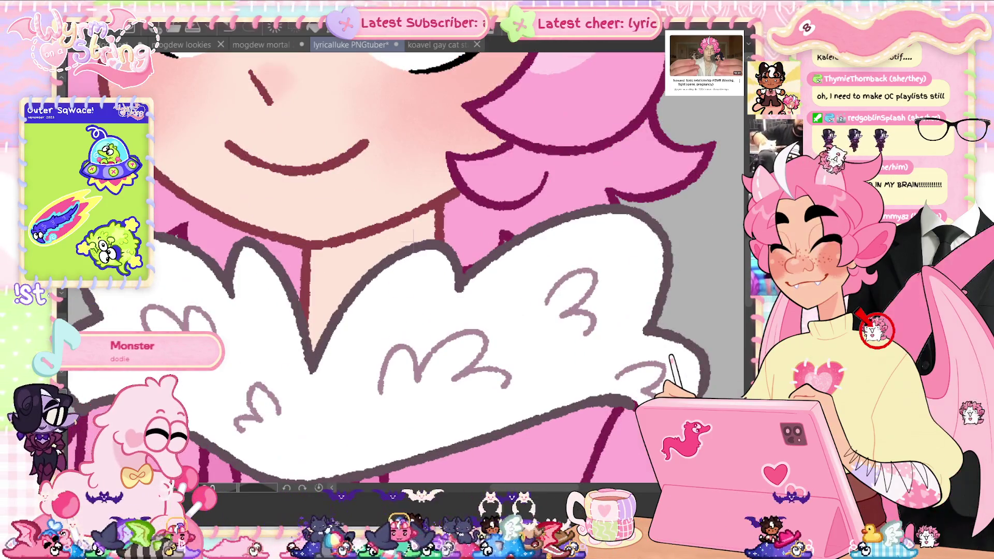
drag(394, 273, 452, 153)
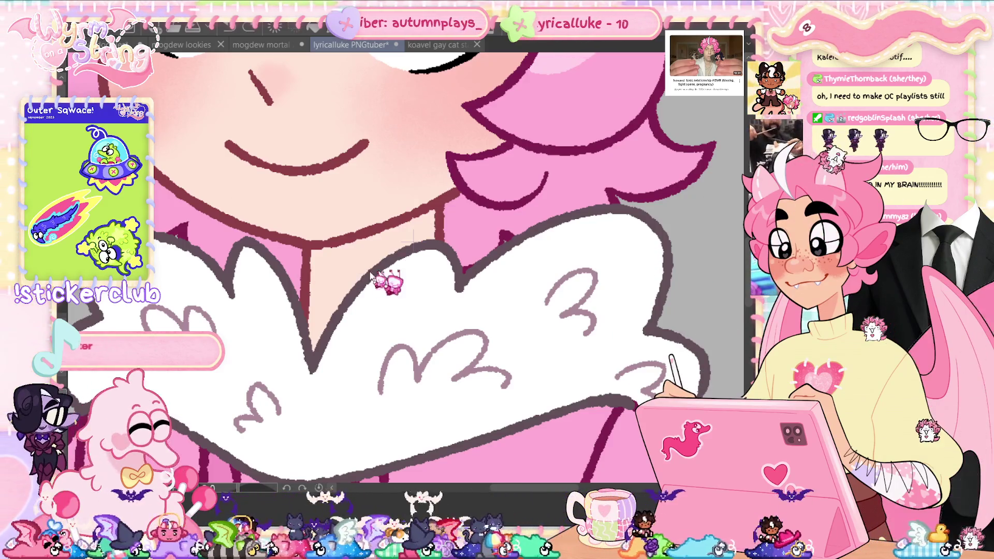
drag(288, 269, 430, 264)
drag(477, 134, 456, 156)
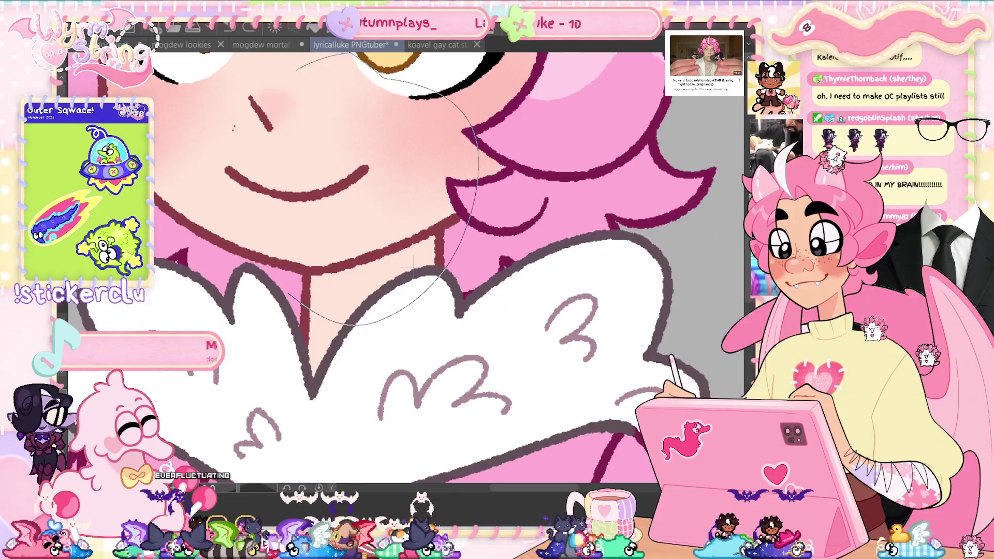
Hide the white fur collar and extend the maroon shadow along the neck's lower edge
key(ctrl+plus)
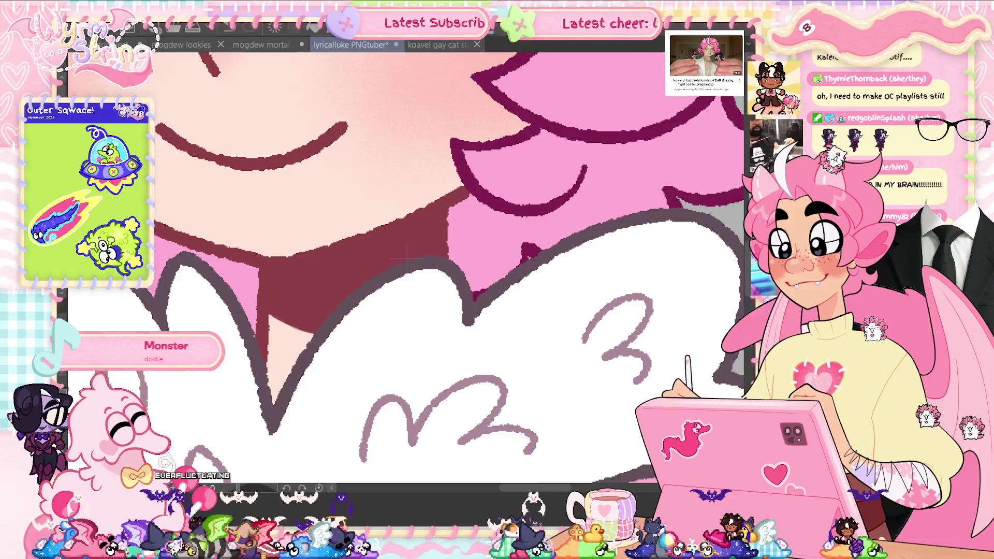
key(Delete)
mouse_move(304, 331)
mouse_down()
mouse_move(373, 324)
mouse_move(422, 289)
mouse_up()
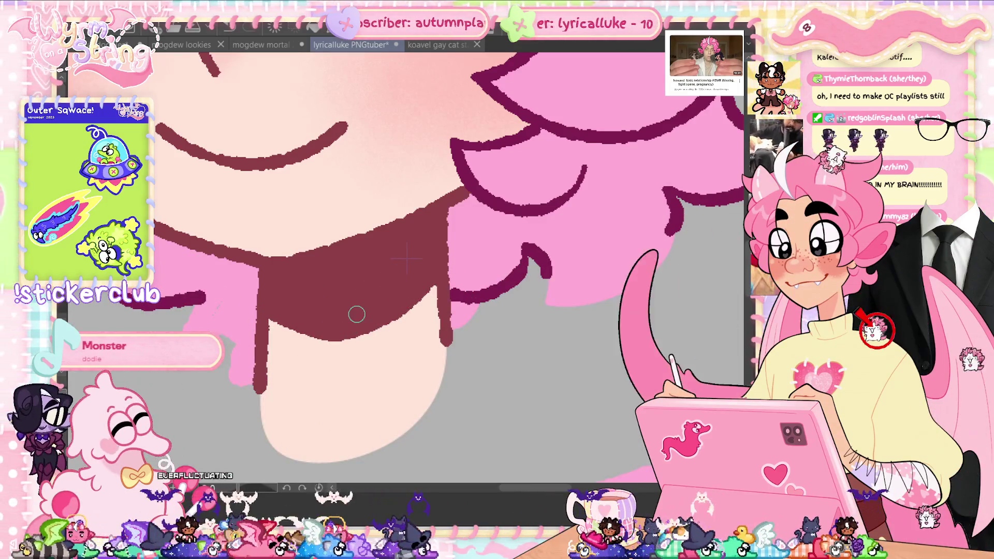
scroll(407, 261, down, 6)
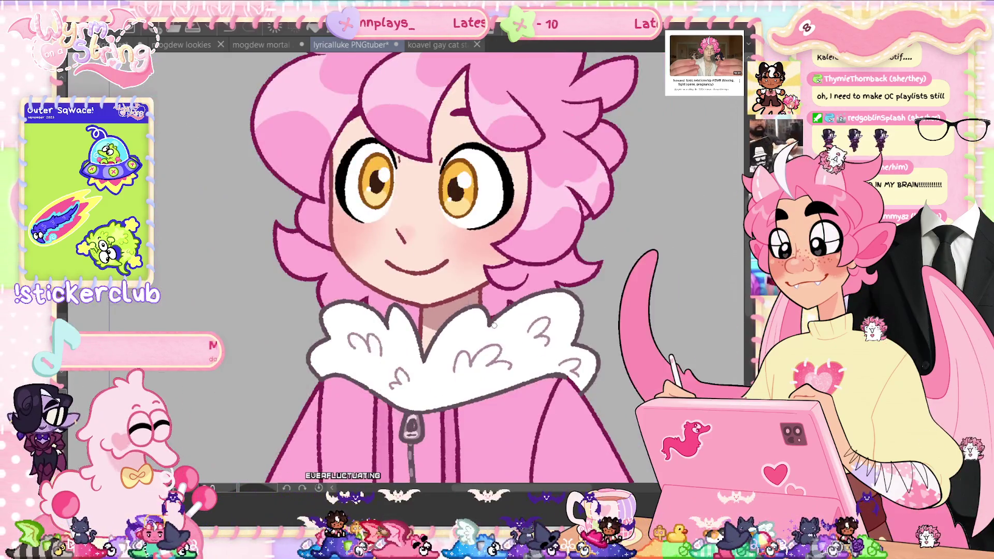
Transform the selected mouth and nose area, nudging it one step upward
scroll(494, 325, down, 3)
scroll(483, 332, up, 3)
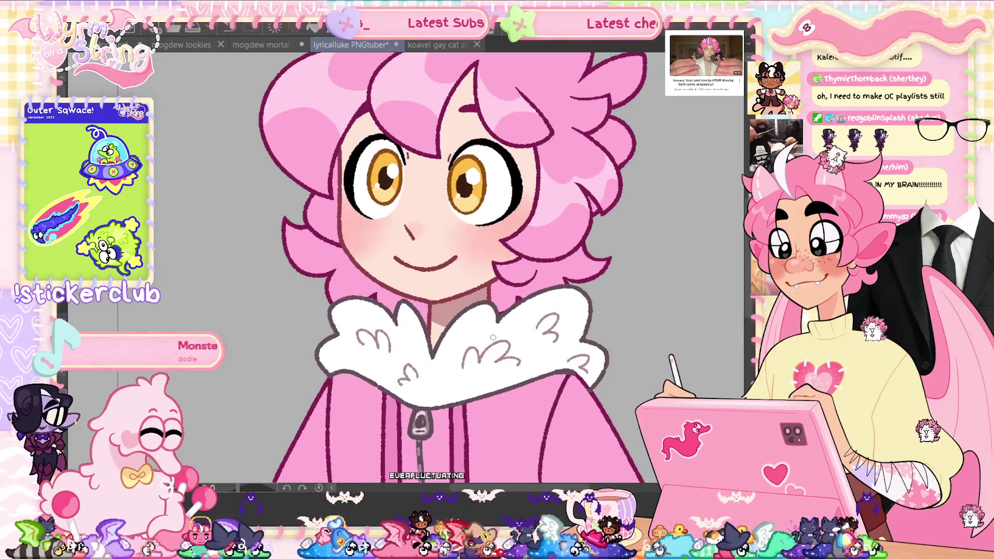
scroll(494, 338, up, 2)
key(ctrl+t)
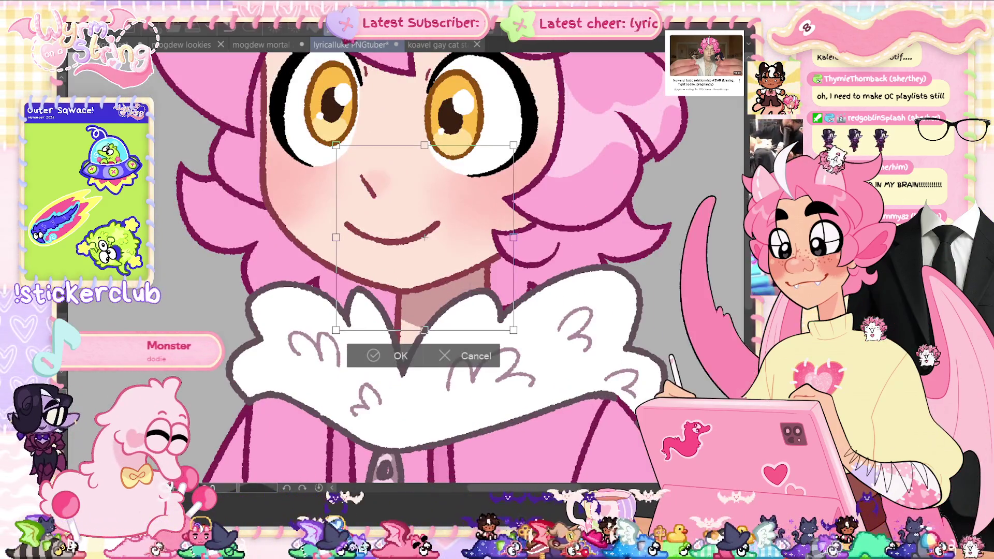
key(Up)
key(Up)
key(Up)
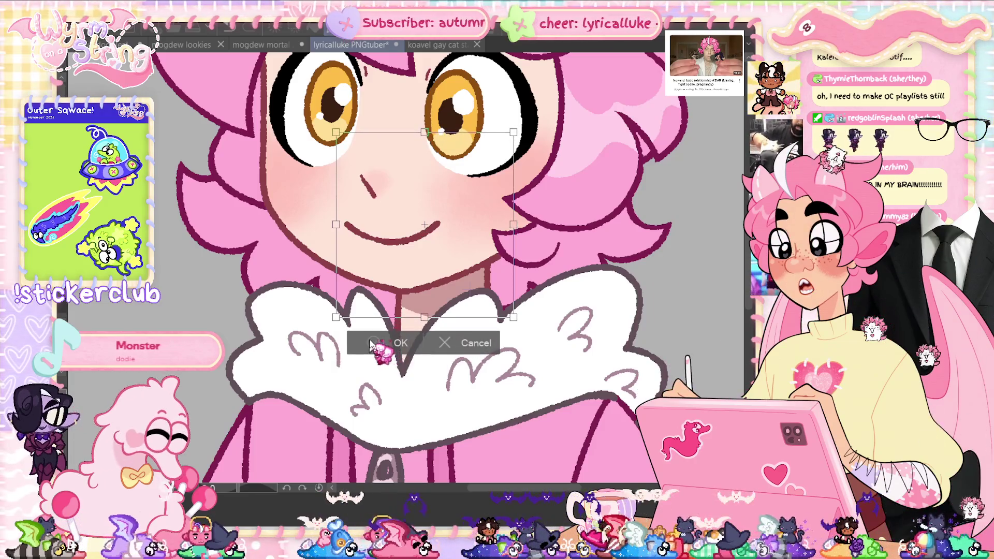
click(371, 344)
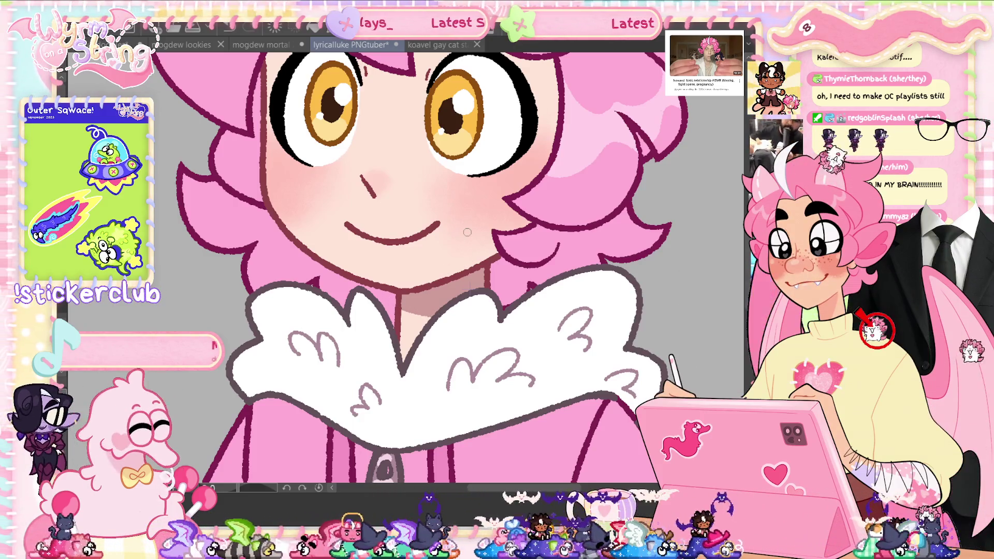
Bring up the Hue/Saturation/Luminosity adjustment for the artwork
scroll(536, 334, down, 2)
scroll(451, 268, down, 2)
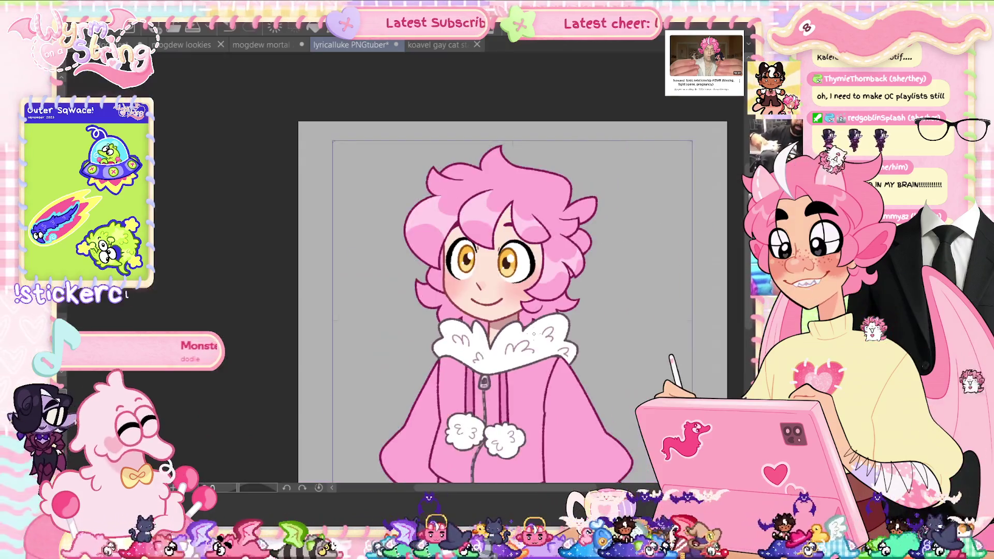
scroll(451, 267, up, 1)
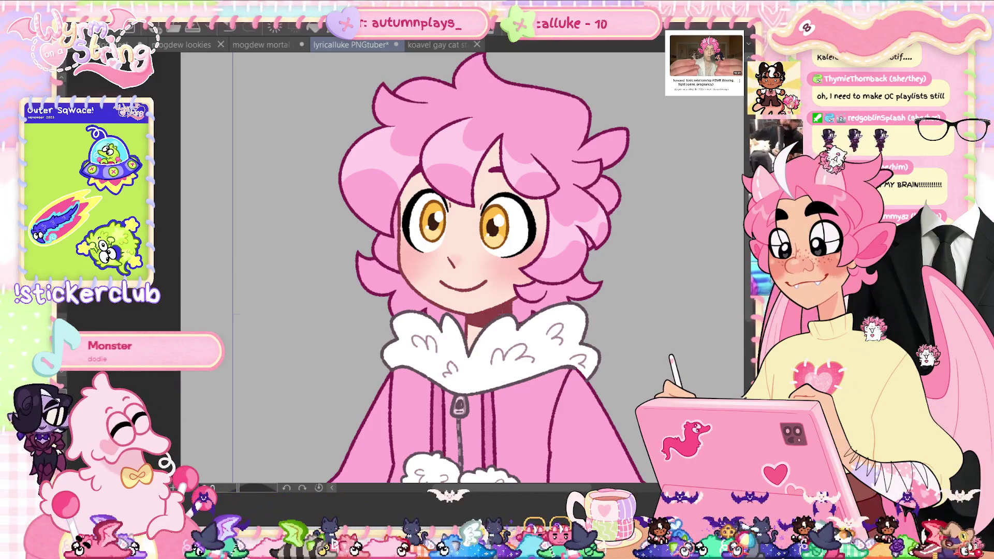
key(ctrl+u)
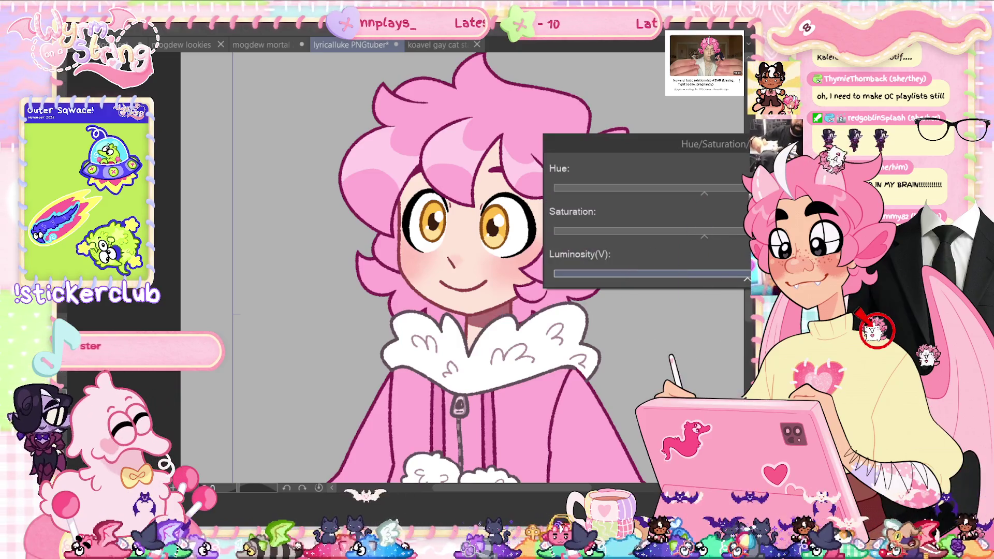
Adjust the Saturation and Hue values, apply them, and fit the whole drawing in view
click(650, 231)
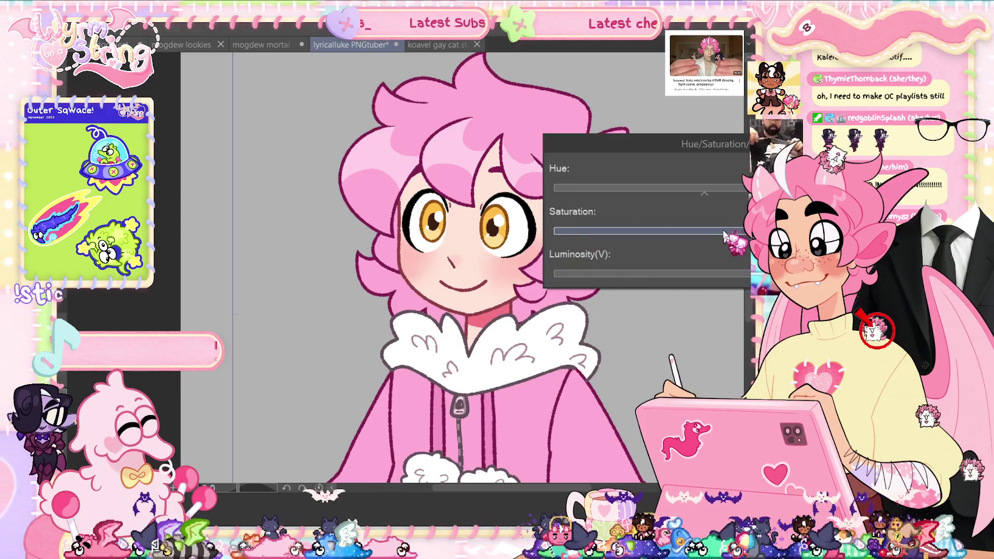
click(715, 188)
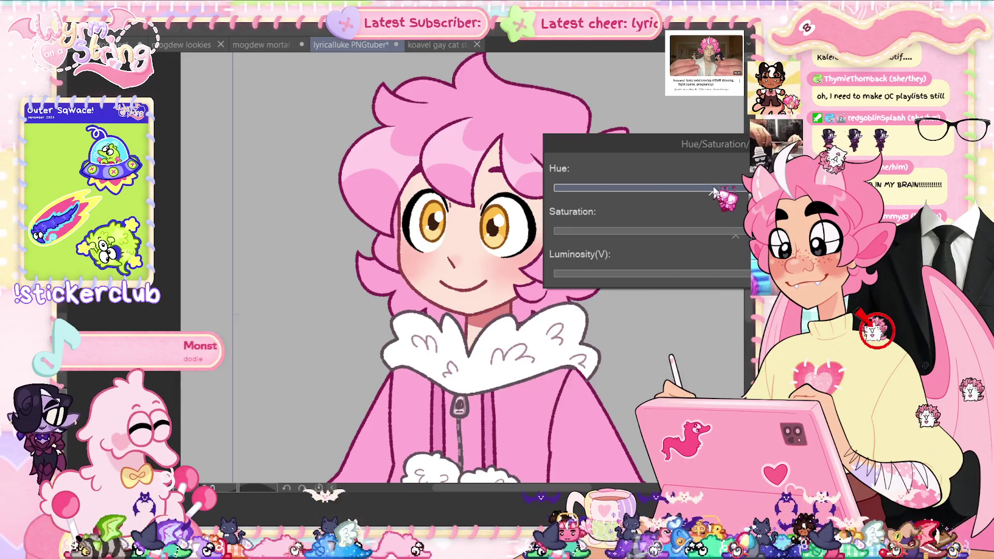
key(Return)
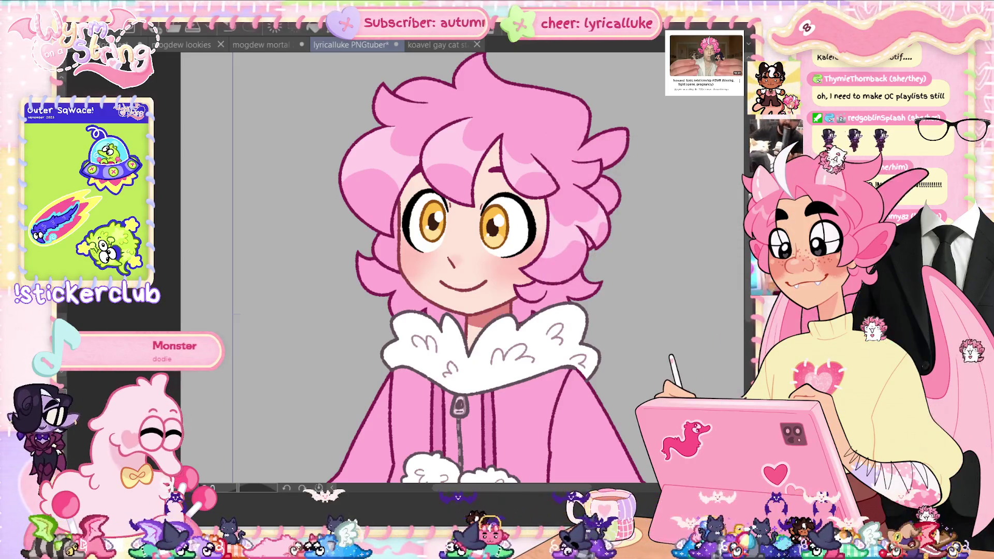
key(ctrl+0)
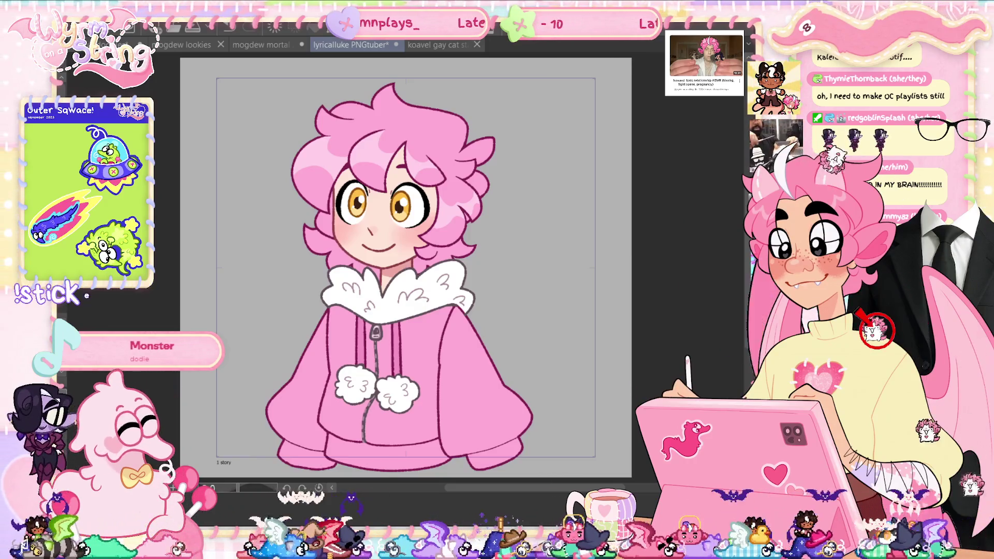
key(ctrl+t)
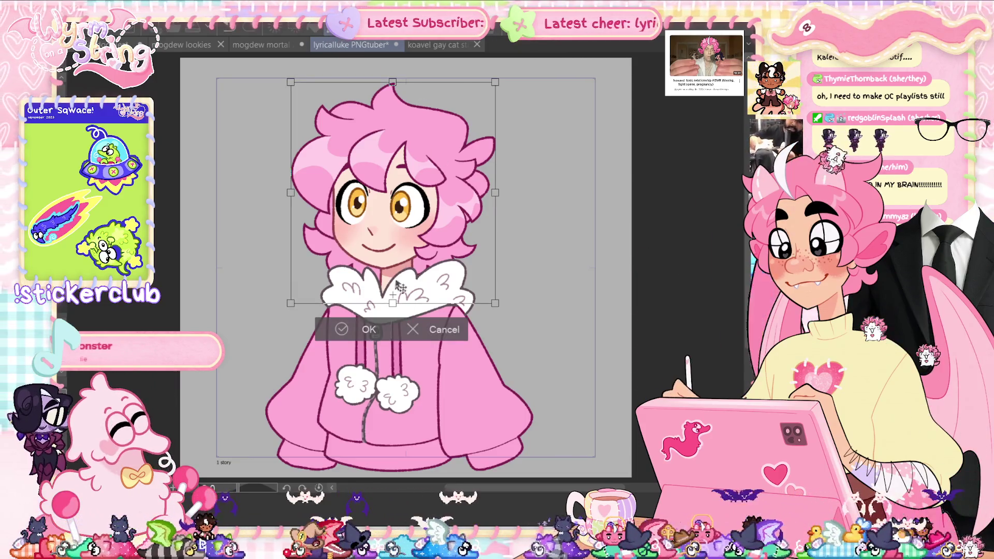
Rotate the head slightly clockwise, retrying the rotation once before applying it
drag(383, 324, 348, 327)
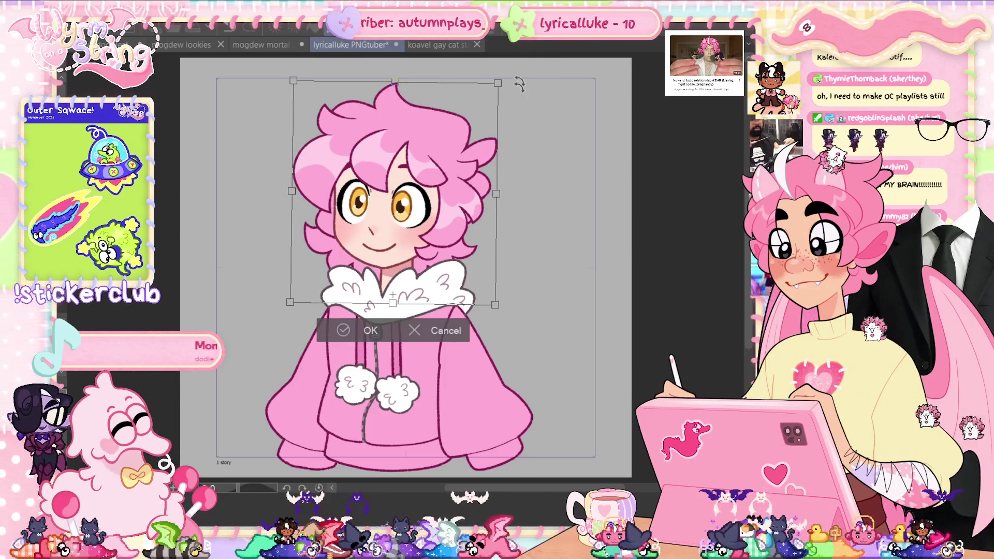
drag(516, 156, 521, 86)
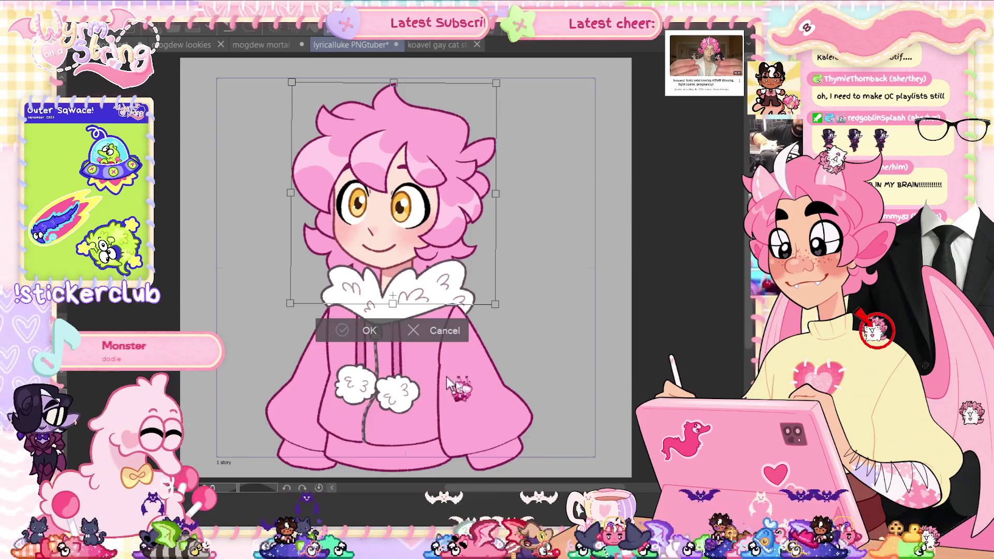
key(Return)
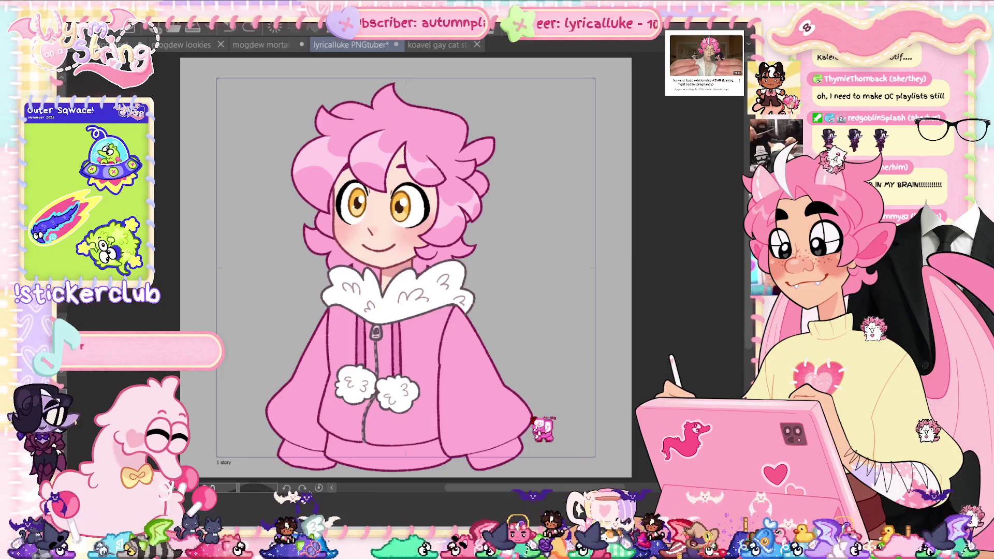
key(ctrl+t)
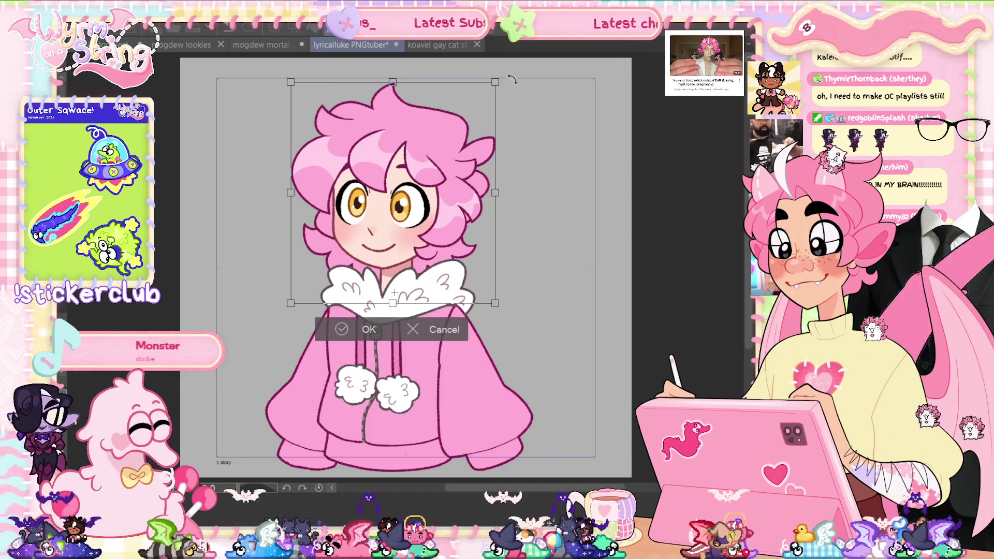
drag(512, 81, 506, 78)
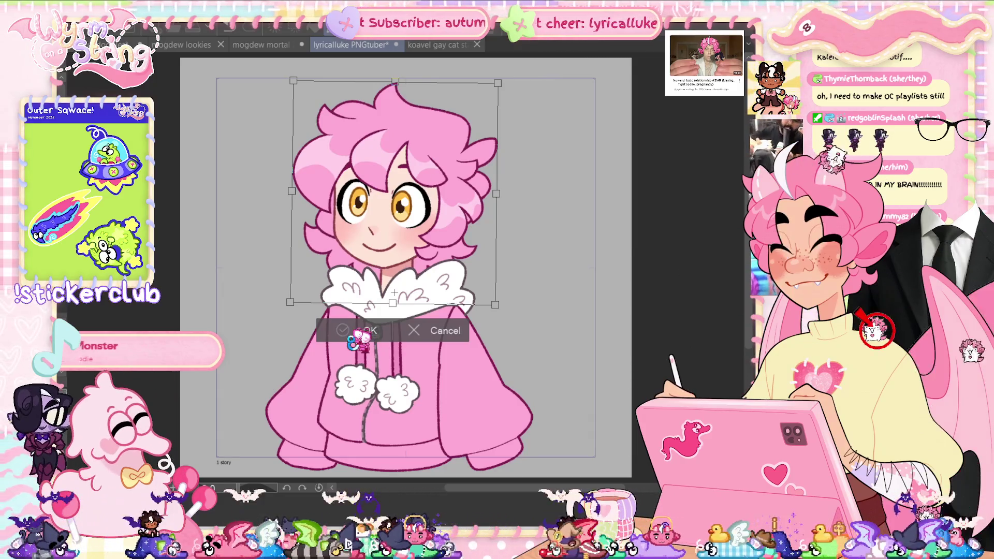
click(348, 331)
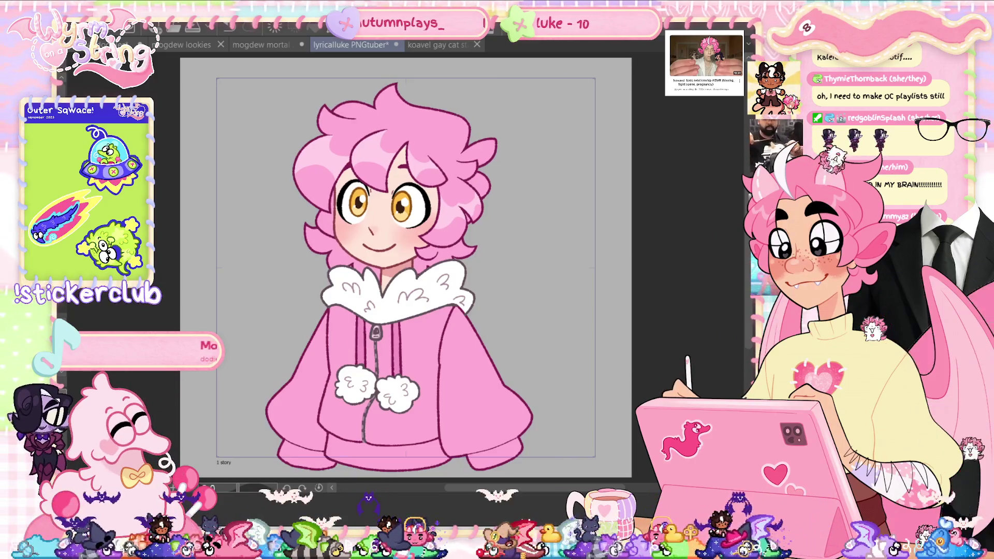
key(ctrl+t)
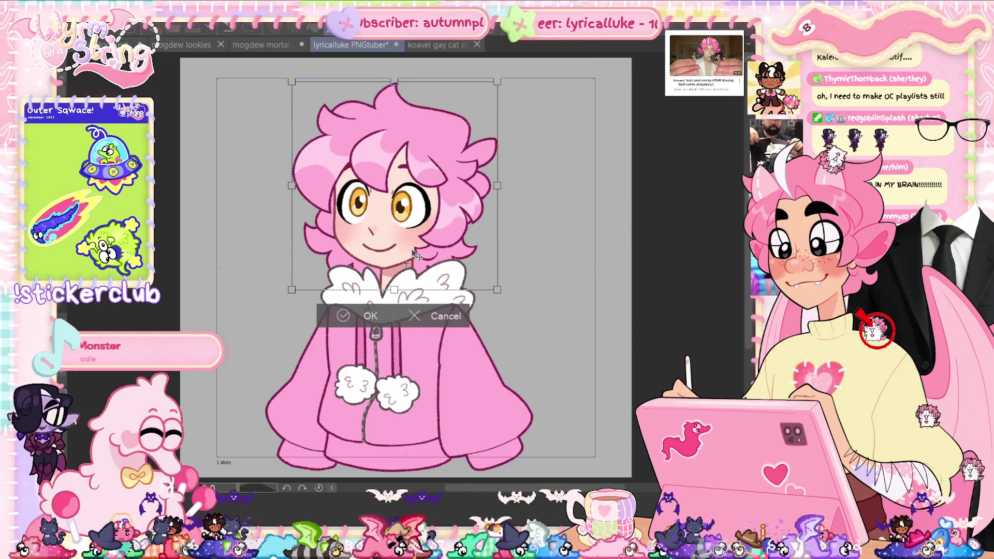
Rotate the head a little further clockwise and commit the rotation
drag(503, 74, 516, 76)
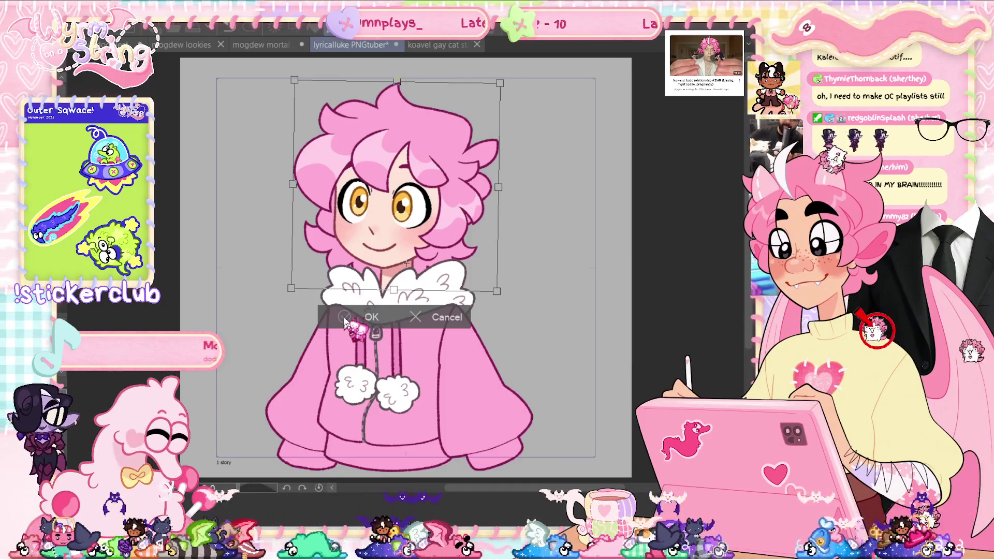
key(Return)
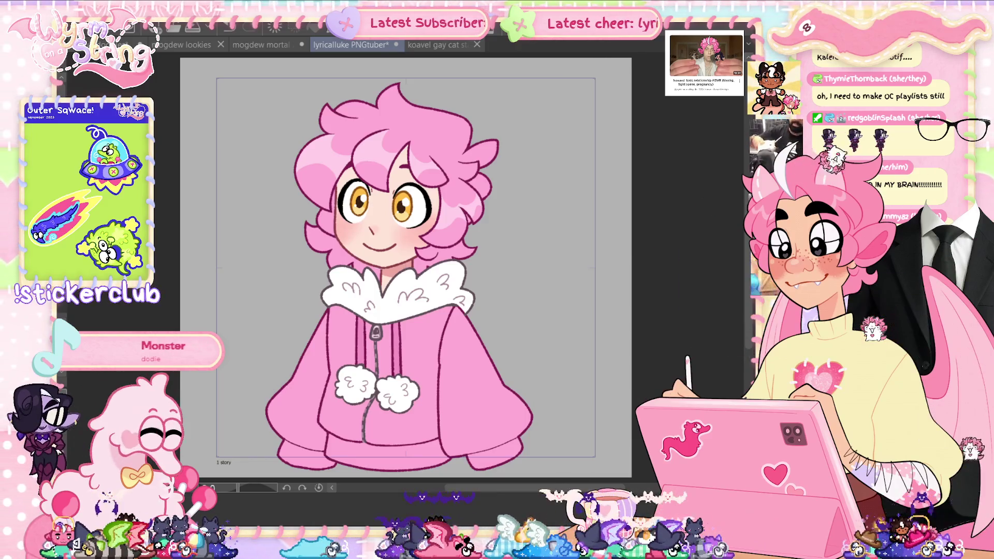
key(ctrl+z)
key(ctrl+y)
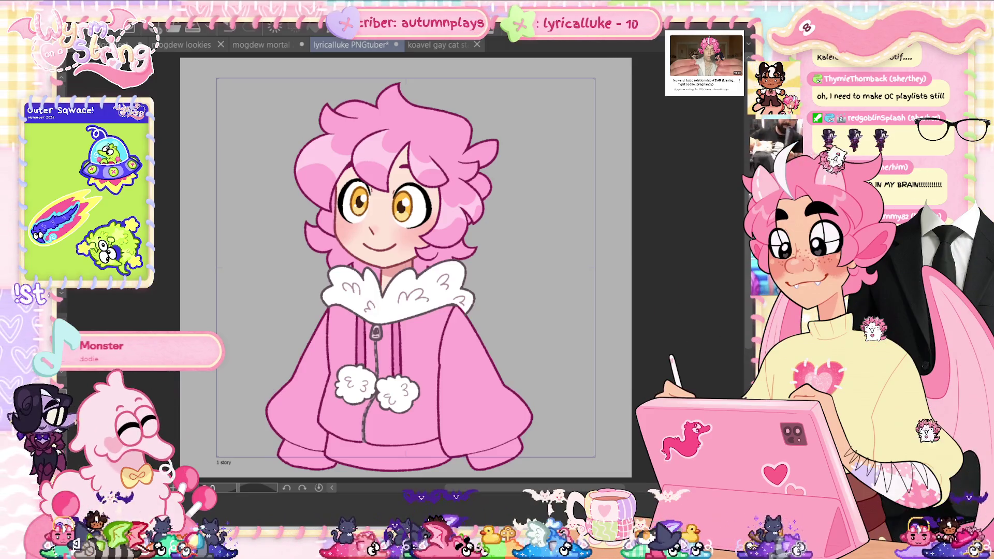
key(ctrl+t)
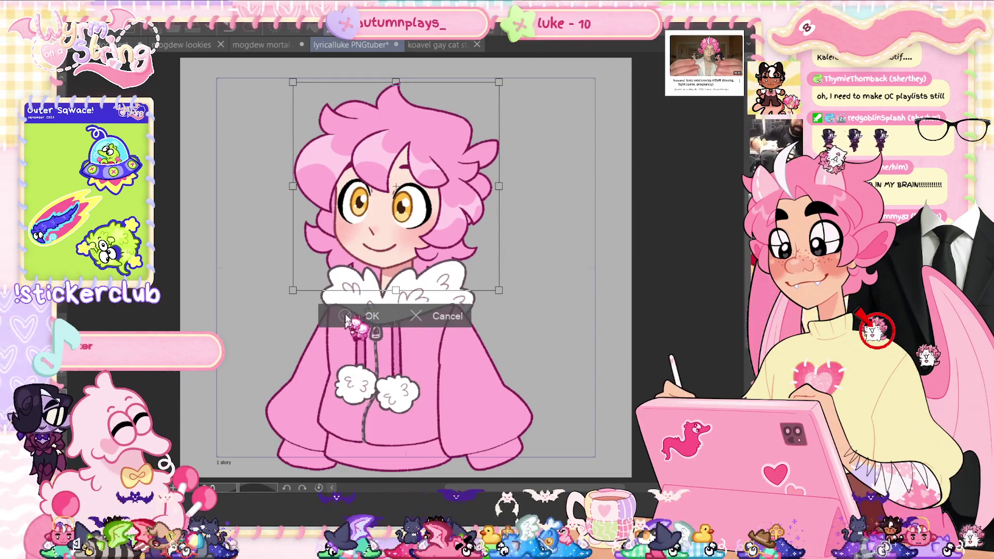
key(Escape)
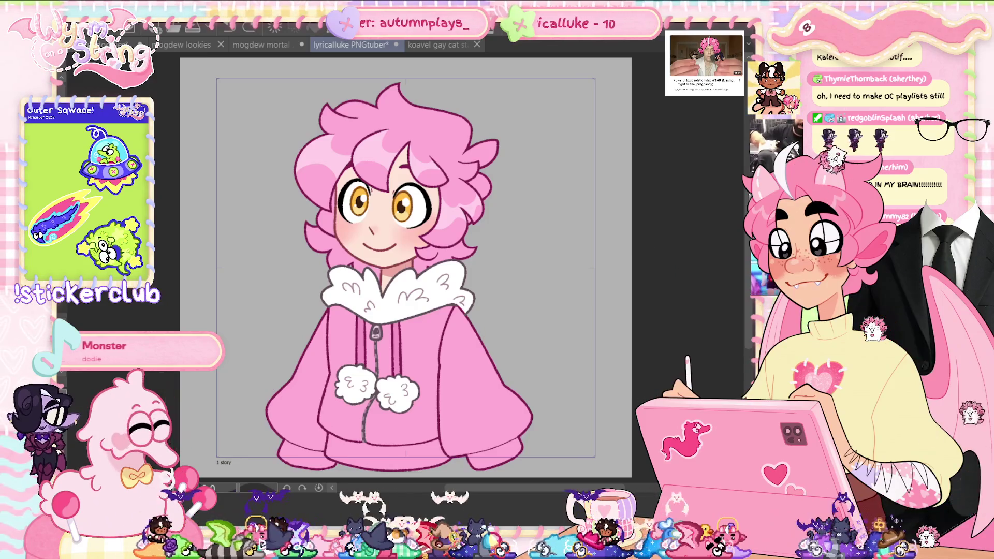
Reposition the head slightly to the right so it sits better on the body
key(ctrl+t)
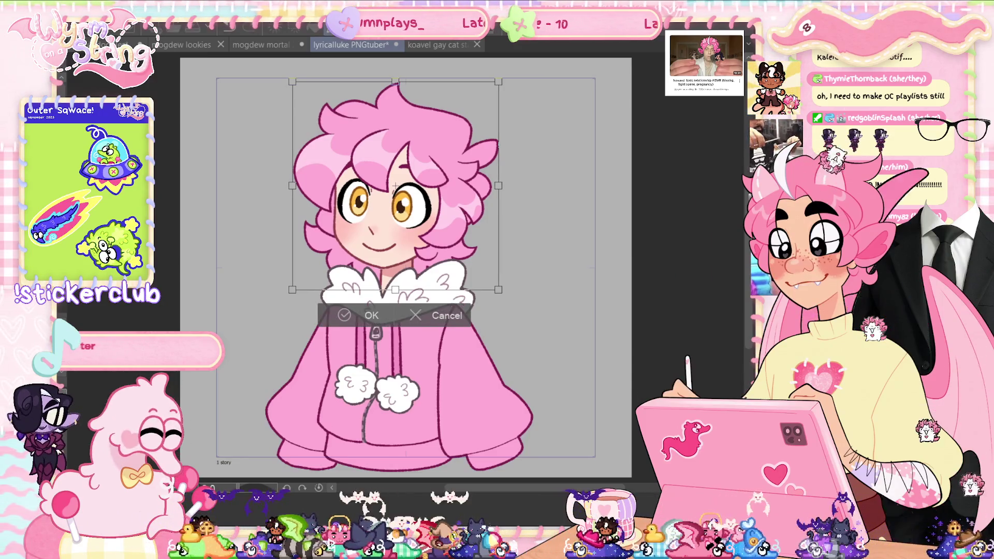
click(371, 316)
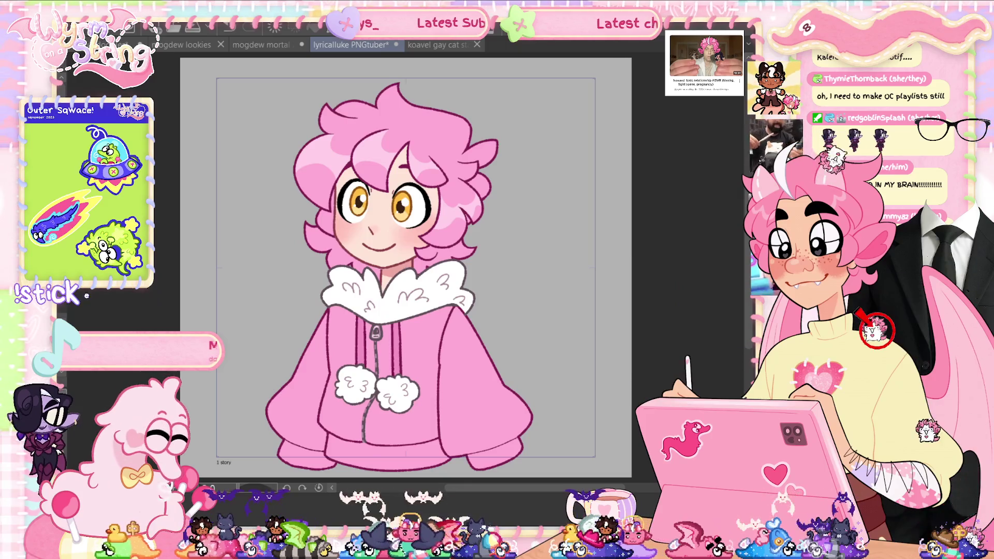
key(ctrl+z)
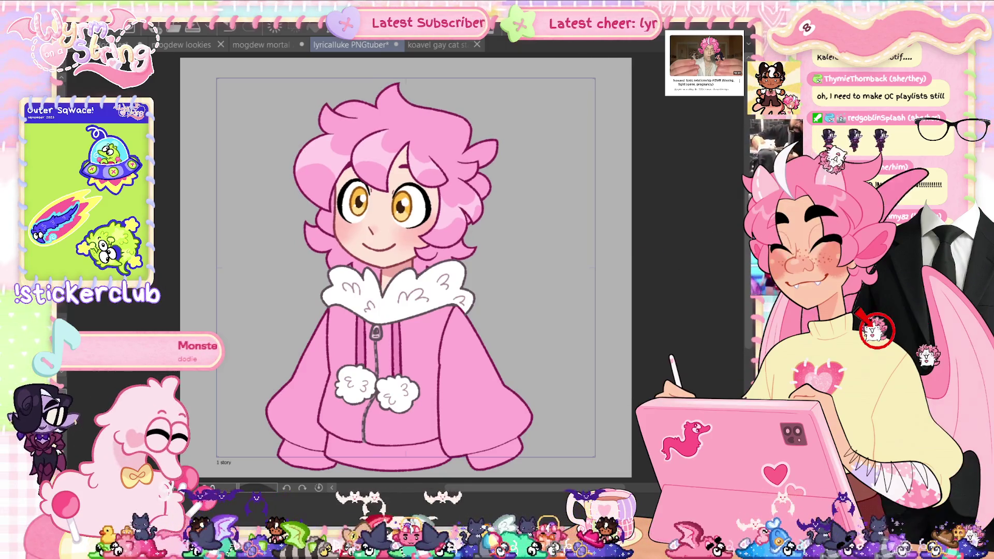
key(ctrl+y)
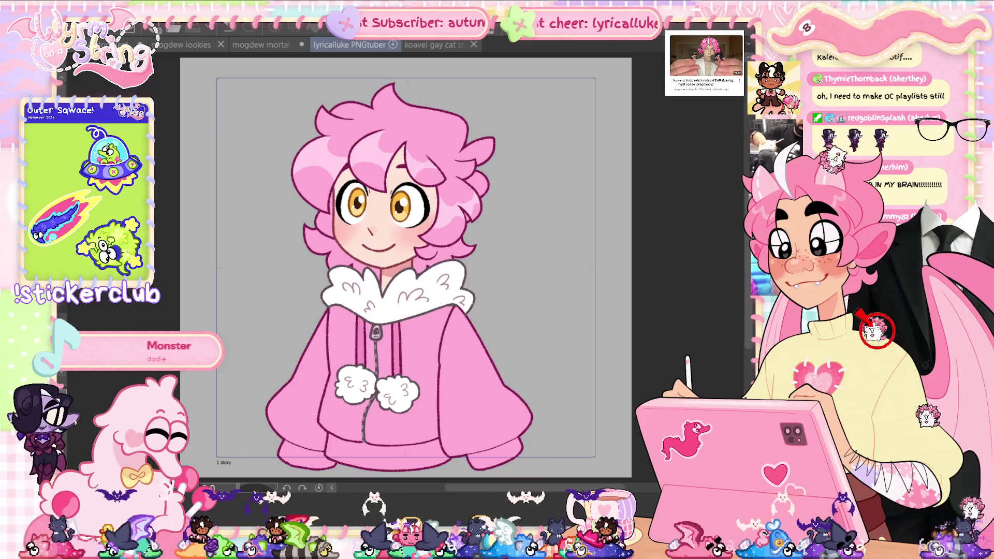
key(ctrl+z)
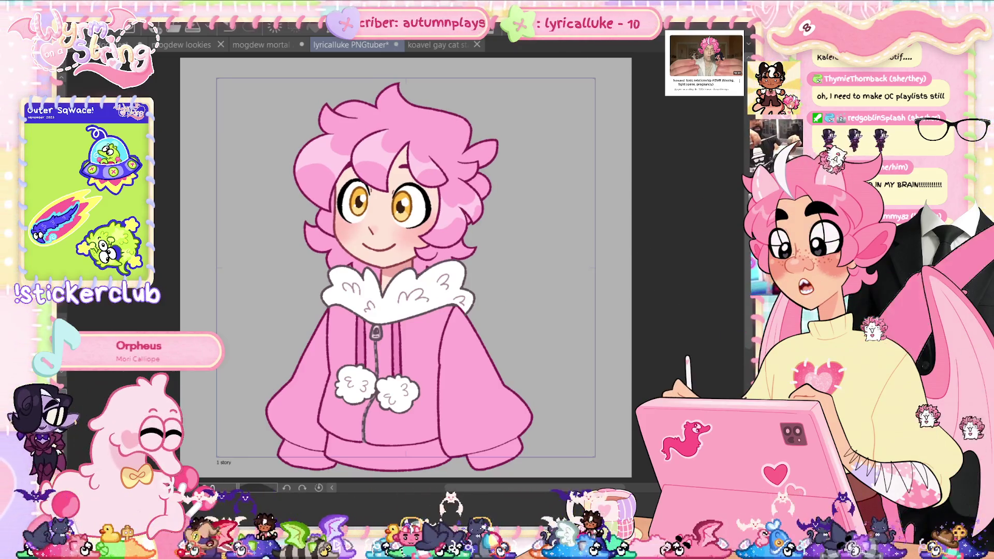